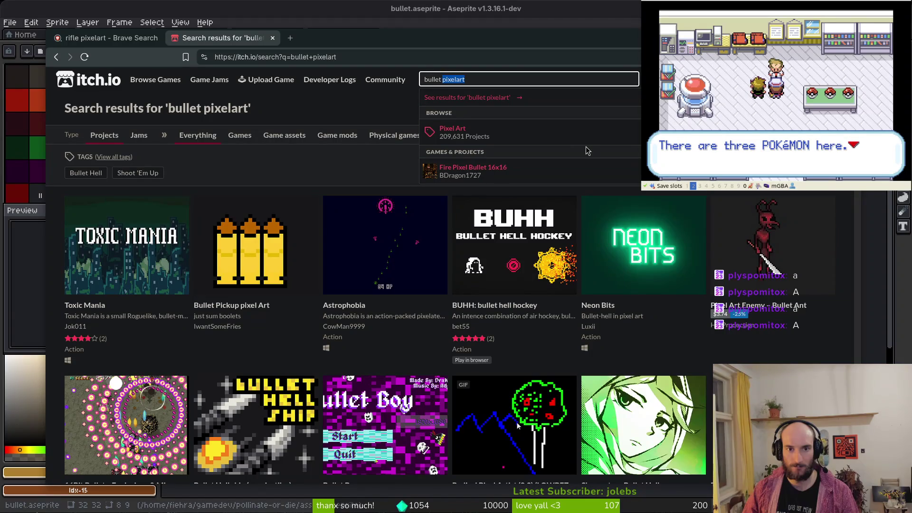
Search itch.io for 'bullet vfx' and glance over the results
{"action": "type", "text": "vfx"}
{"action": "key", "text": "Return"}
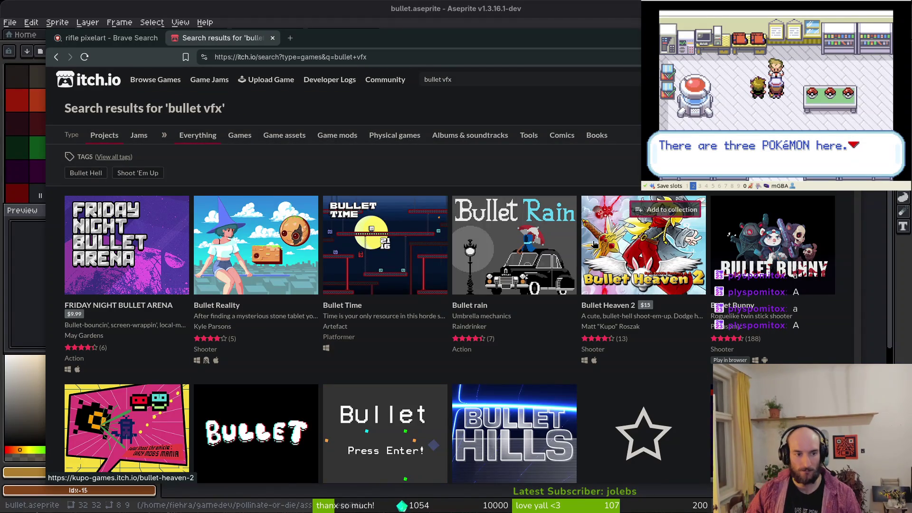
{"action": "scroll", "coordinate": [575, 376], "scroll_direction": "down", "scroll_amount": 5}
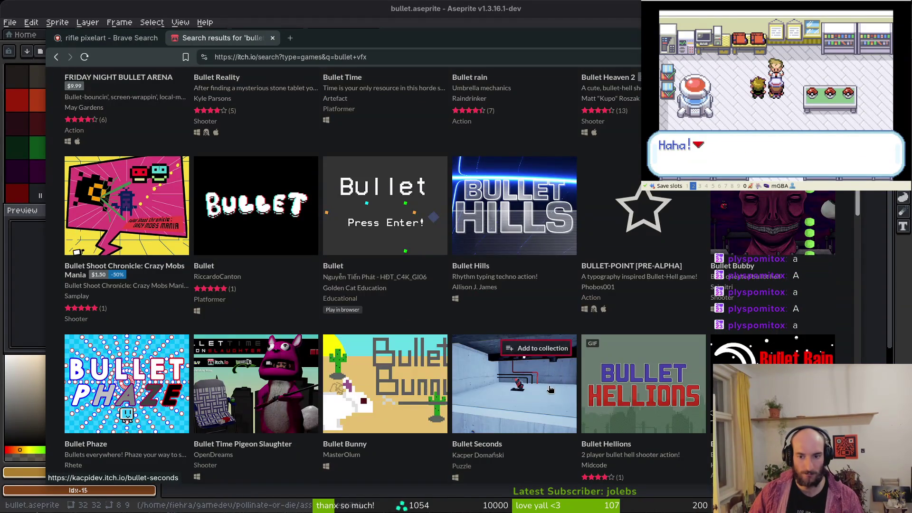
{"action": "scroll", "coordinate": [575, 376], "scroll_direction": "up", "scroll_amount": 5}
Replace the itch.io query with 'shooter vfx' and run the search
{"action": "left_click", "coordinate": [486, 79]}
{"action": "type", "text": "shoote"}
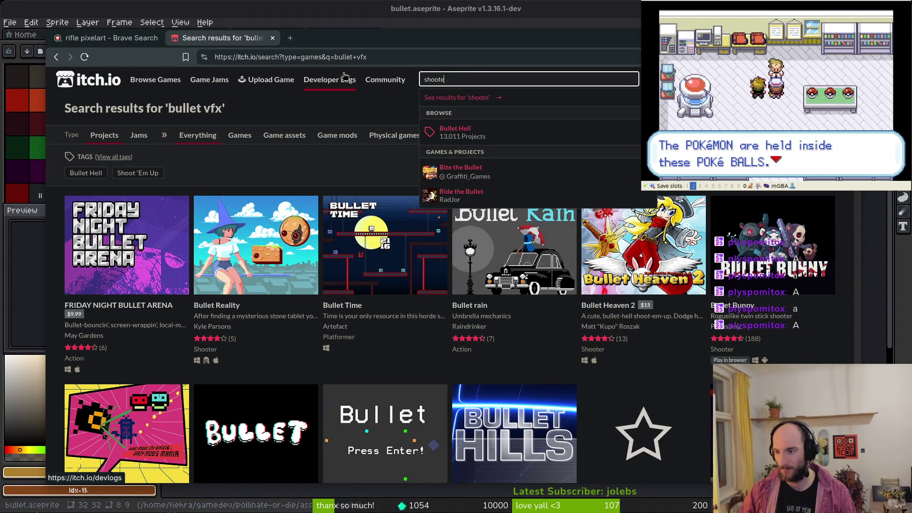
{"action": "type", "text": "r"}
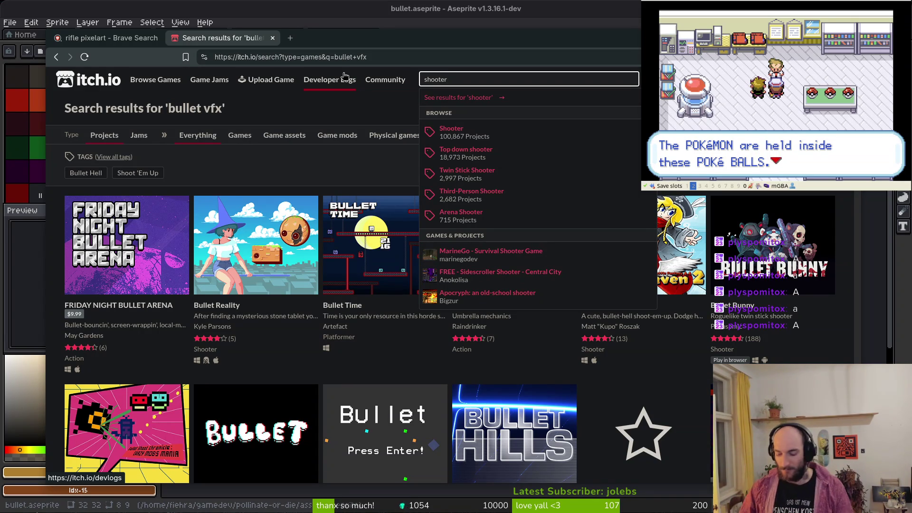
{"action": "type", "text": " vfx"}
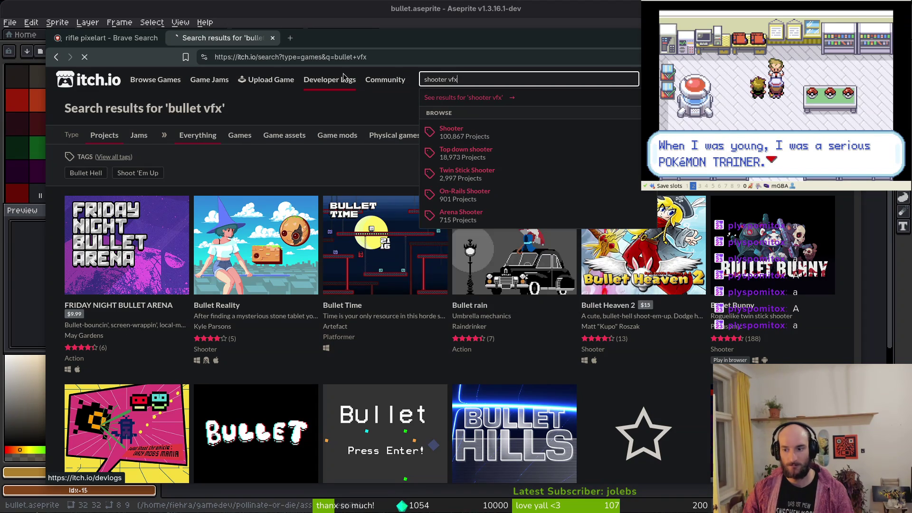
{"action": "key", "text": "Return"}
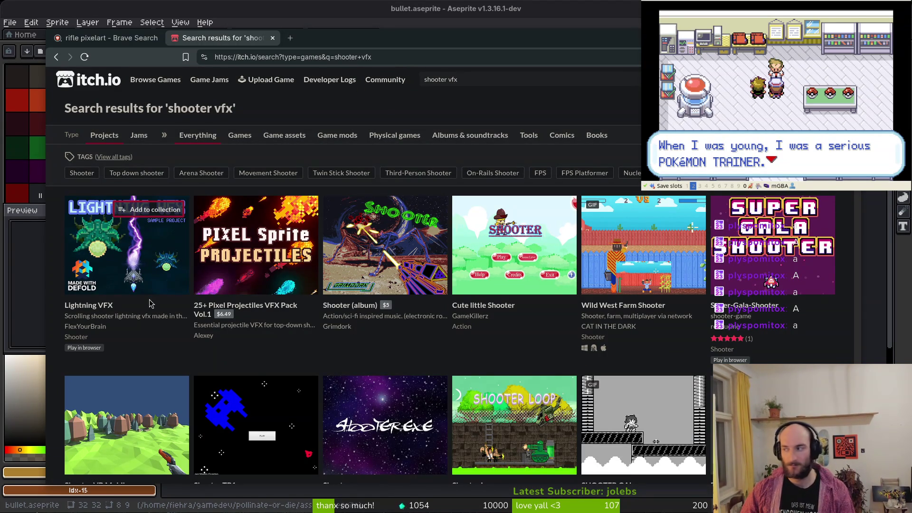
{"action": "mouse_move", "coordinate": [136, 256]}
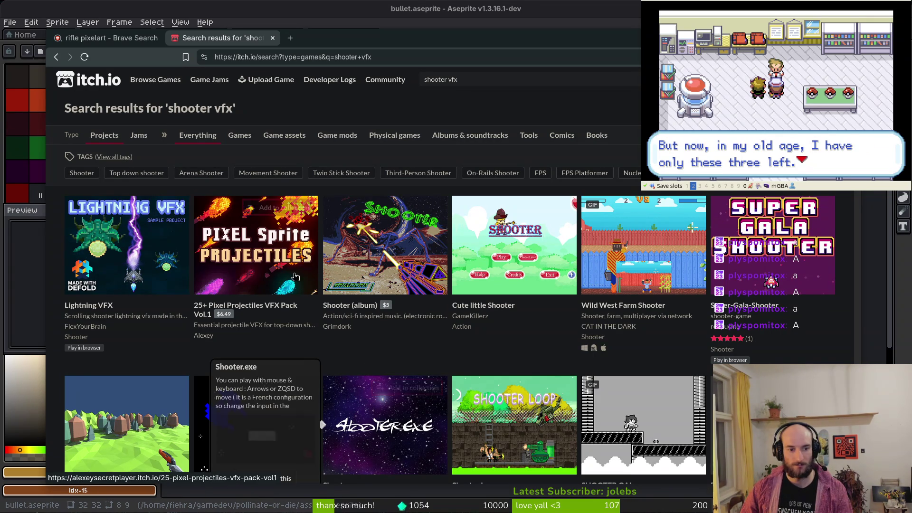
{"action": "mouse_move", "coordinate": [249, 277]}
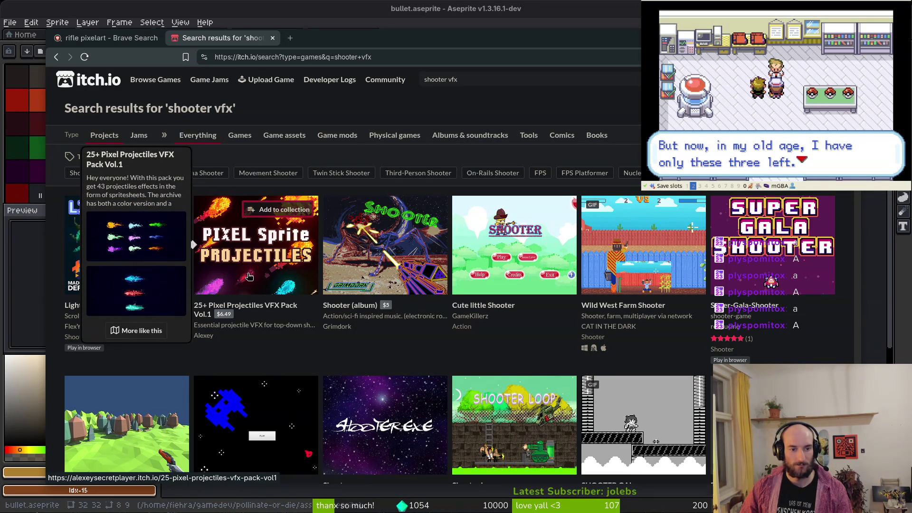
{"action": "scroll", "coordinate": [276, 283], "scroll_direction": "down", "scroll_amount": 3}
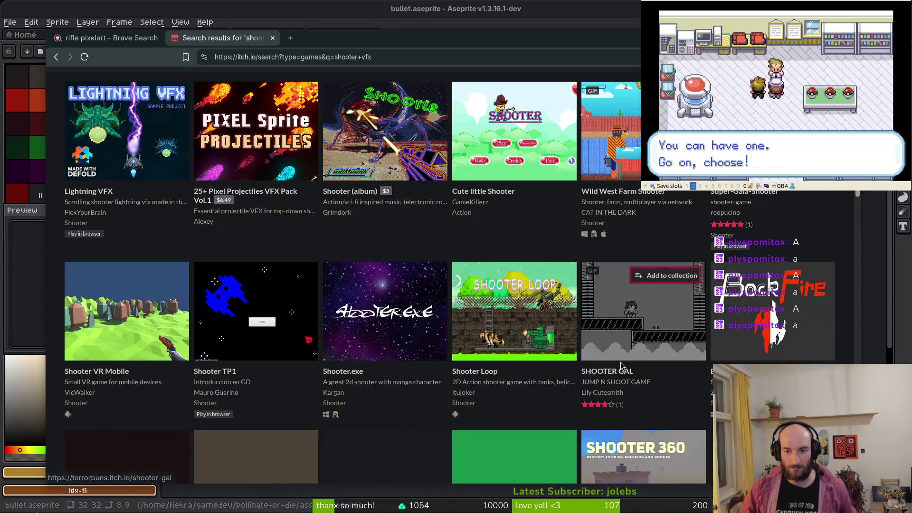
{"action": "scroll", "coordinate": [169, 348], "scroll_direction": "down", "scroll_amount": 3}
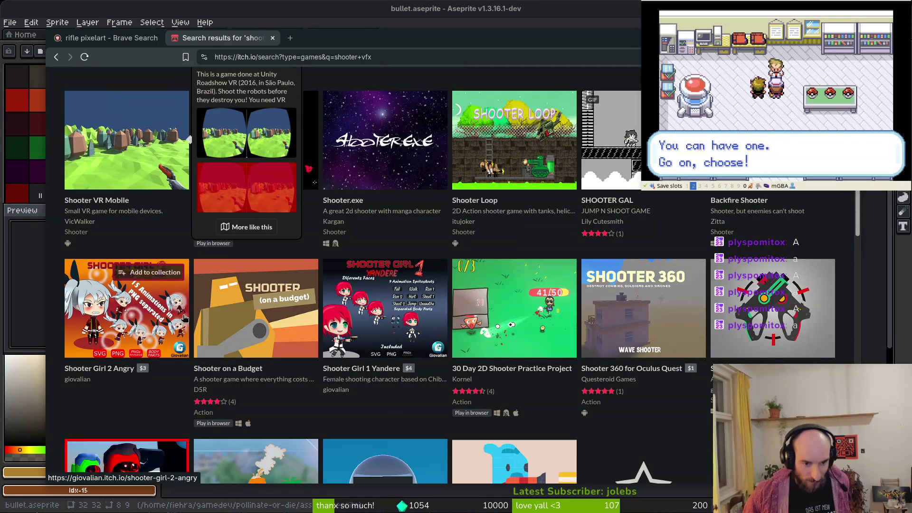
{"action": "scroll", "coordinate": [469, 300], "scroll_direction": "down", "scroll_amount": 3}
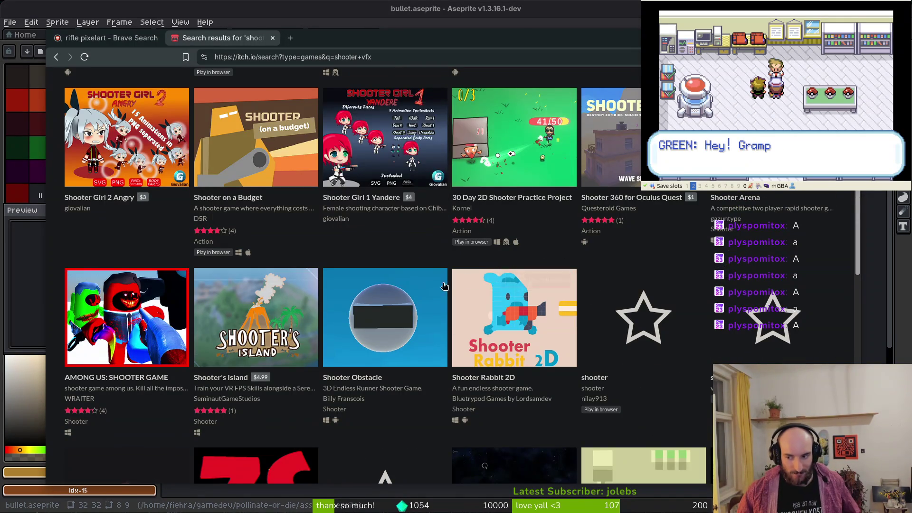
{"action": "scroll", "coordinate": [451, 304], "scroll_direction": "down", "scroll_amount": 3}
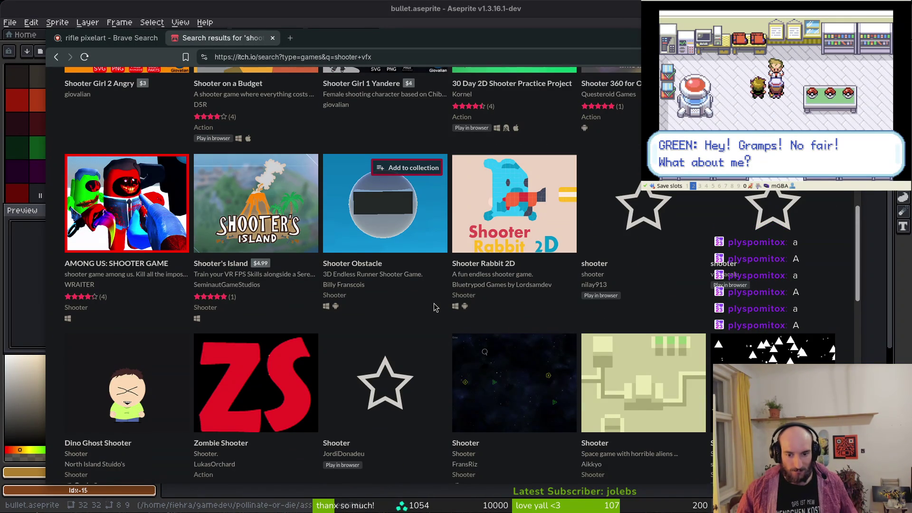
{"action": "scroll", "coordinate": [433, 303], "scroll_direction": "down", "scroll_amount": 3}
{"action": "scroll", "coordinate": [434, 303], "scroll_direction": "down", "scroll_amount": 3}
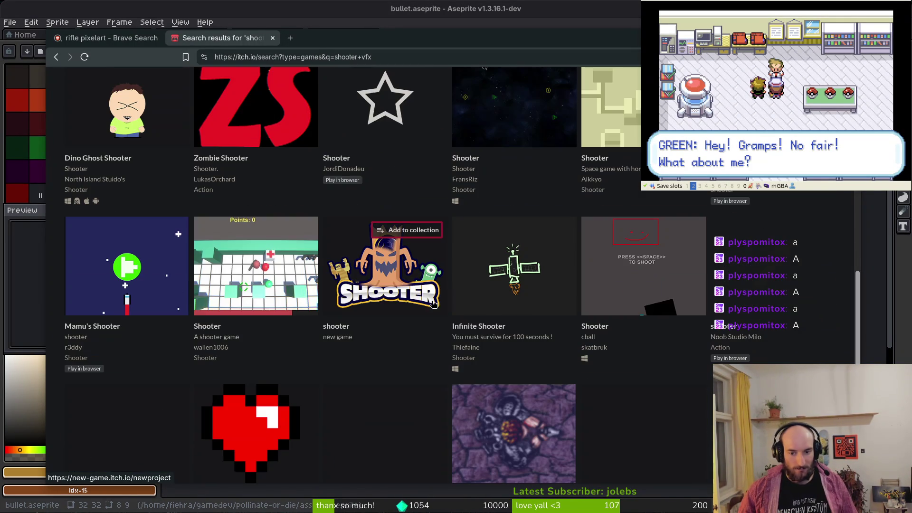
{"action": "scroll", "coordinate": [354, 292], "scroll_direction": "down", "scroll_amount": 3}
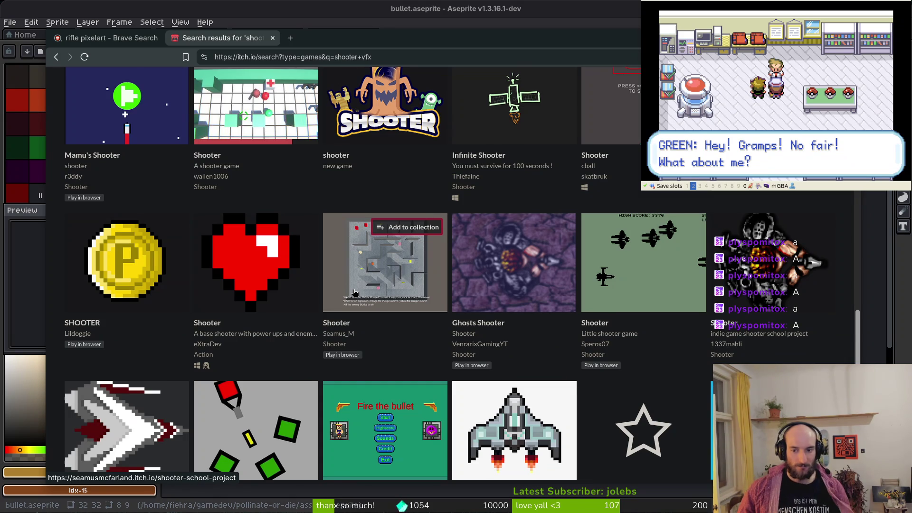
{"action": "scroll", "coordinate": [354, 292], "scroll_direction": "down", "scroll_amount": 3}
{"action": "scroll", "coordinate": [357, 291], "scroll_direction": "down", "scroll_amount": 5}
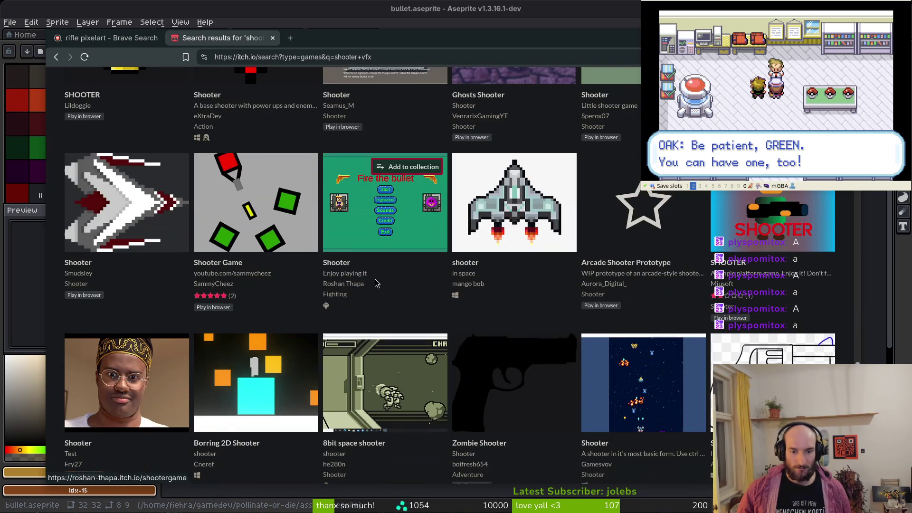
{"action": "scroll", "coordinate": [357, 285], "scroll_direction": "up", "scroll_amount": 5}
{"action": "scroll", "coordinate": [355, 199], "scroll_direction": "down", "scroll_amount": 10}
{"action": "scroll", "coordinate": [356, 199], "scroll_direction": "up", "scroll_amount": 10}
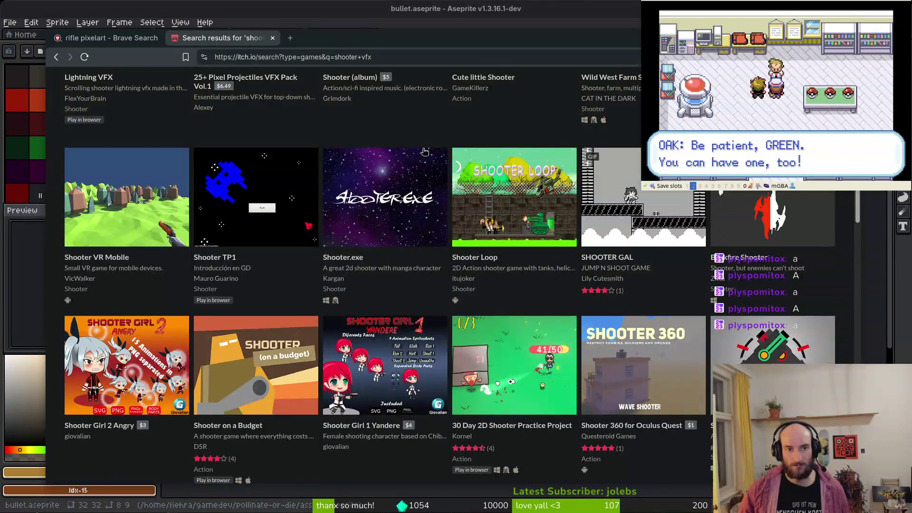
{"action": "left_click", "coordinate": [492, 77]}
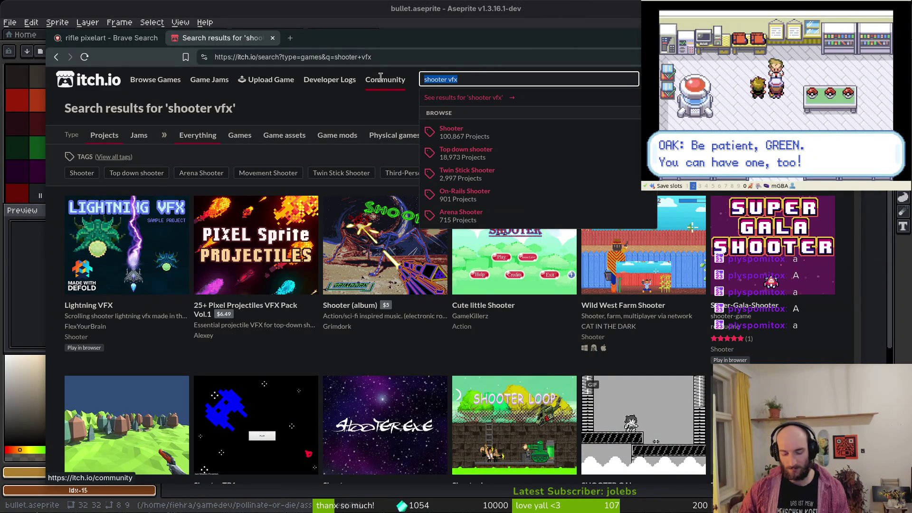
Search itch.io for 'pixelart vfx', then load YouTube in a new browser tab
{"action": "type", "text": "pixelart vfx"}
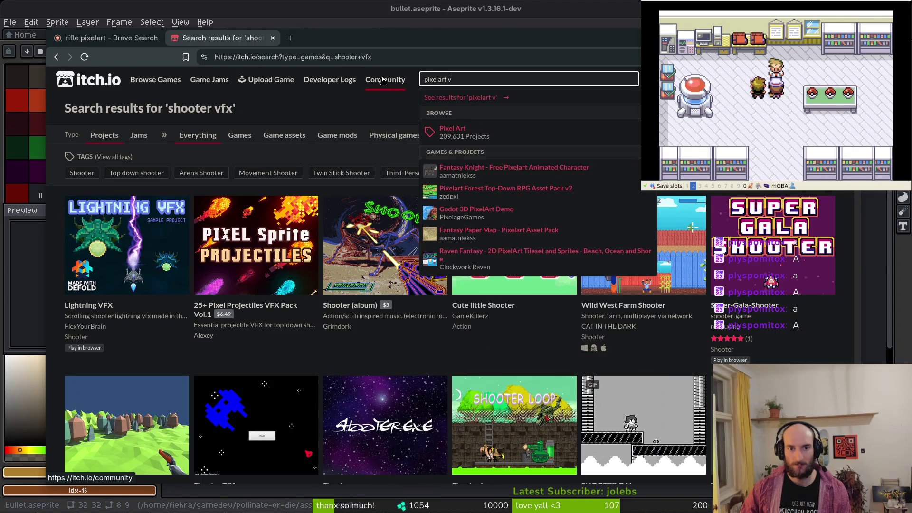
{"action": "key", "text": "Return"}
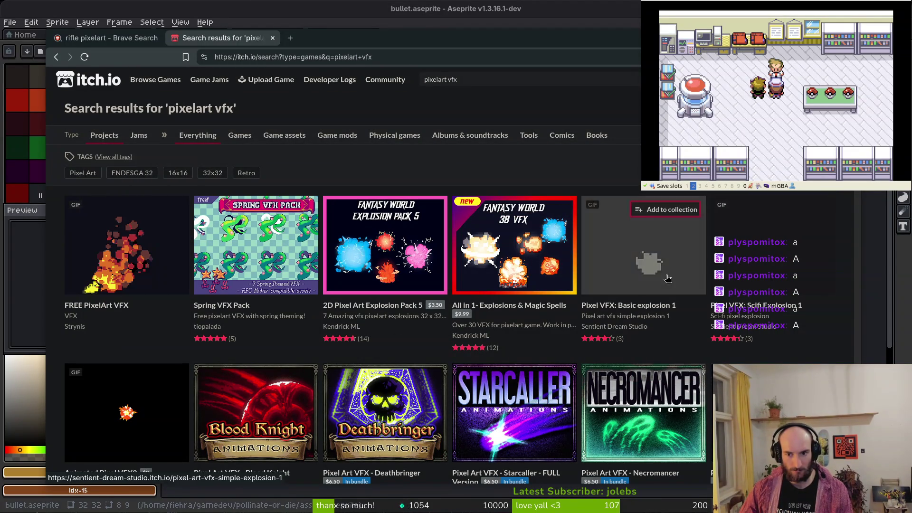
{"action": "left_click", "coordinate": [289, 38]}
{"action": "type", "text": "you"}
{"action": "key", "text": "Down"}
{"action": "key", "text": "Return"}
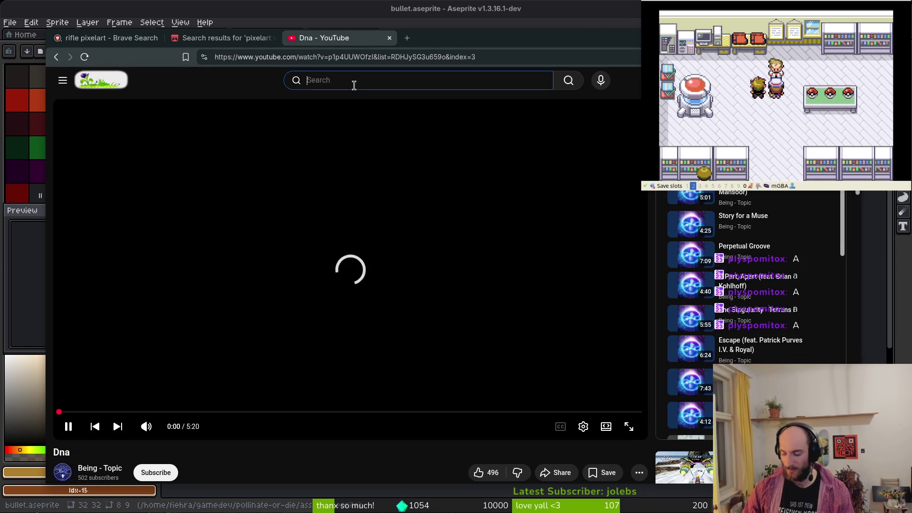
Search YouTube for 'nuclear throne' and scroll through the trailer and OST results
{"action": "key", "text": "BackSpace"}
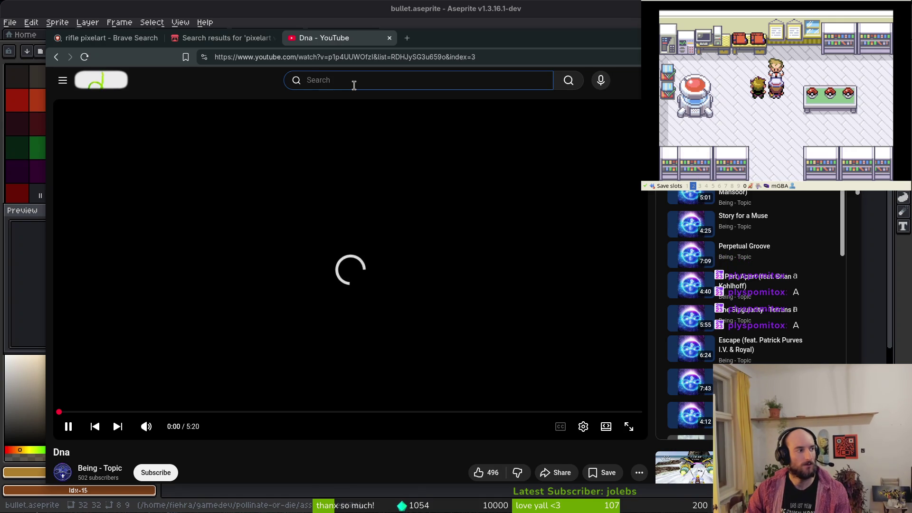
{"action": "type", "text": "nuclear"}
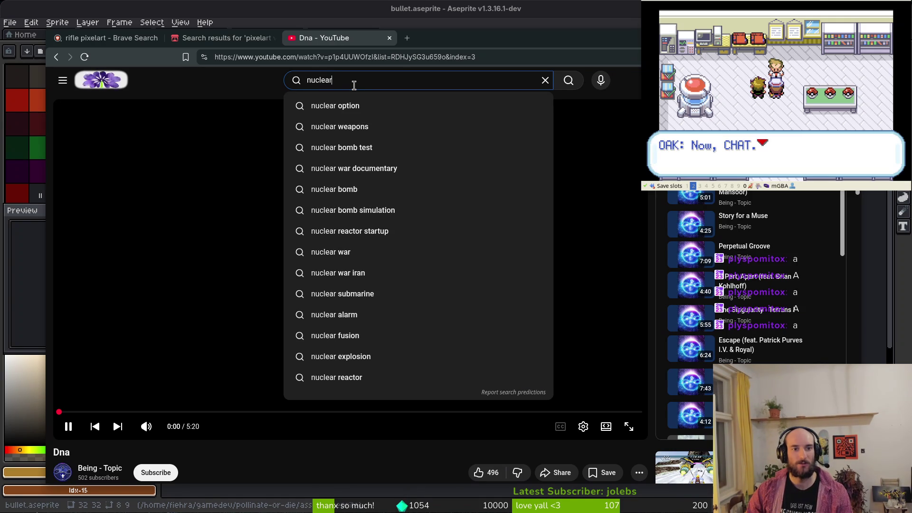
{"action": "type", "text": " throne"}
{"action": "key", "text": "Return"}
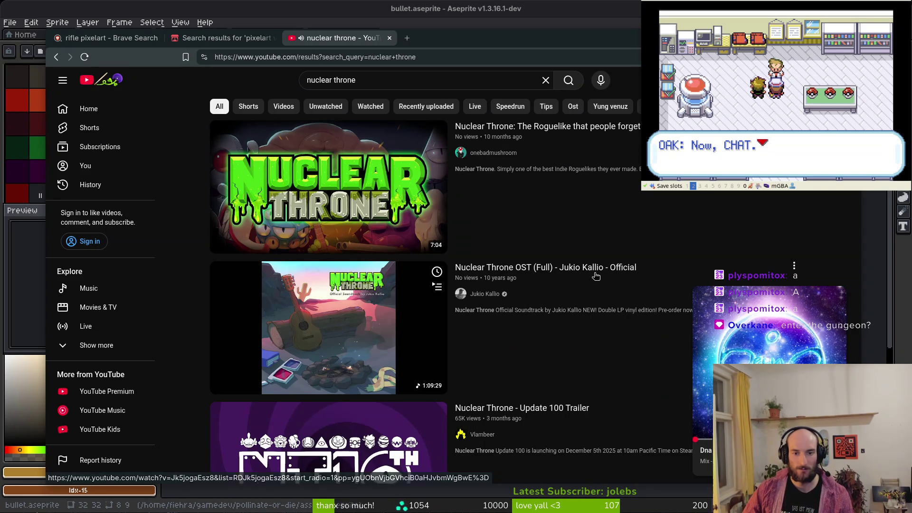
{"action": "scroll", "coordinate": [594, 278], "scroll_direction": "down", "scroll_amount": 7}
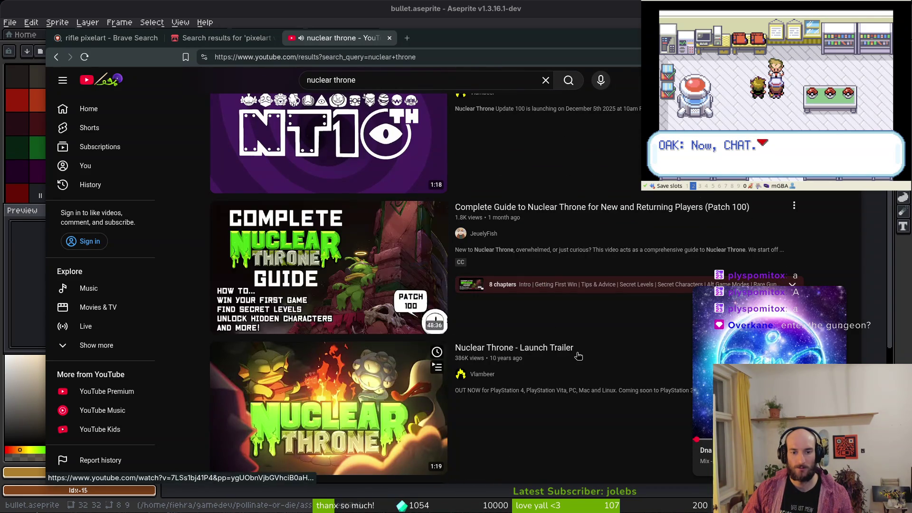
{"action": "scroll", "coordinate": [594, 323], "scroll_direction": "down", "scroll_amount": 10}
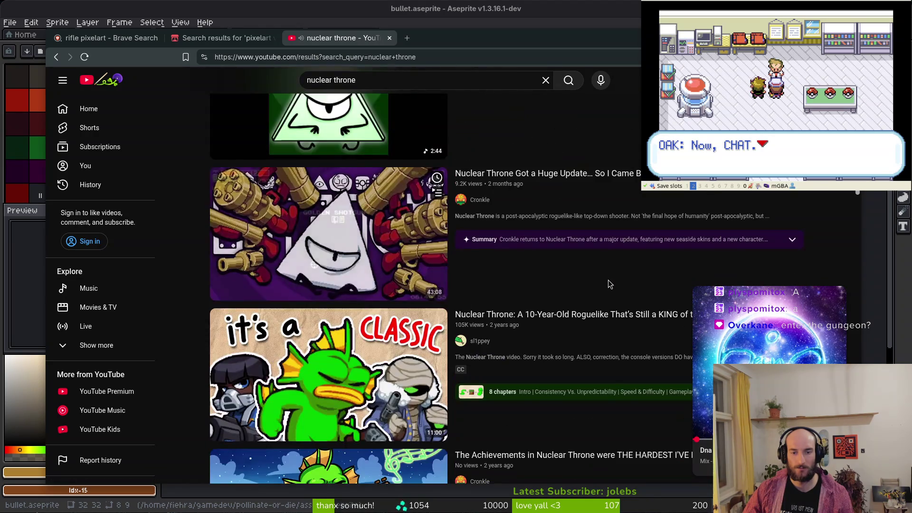
{"action": "scroll", "coordinate": [610, 284], "scroll_direction": "up", "scroll_amount": 10}
{"action": "scroll", "coordinate": [580, 283], "scroll_direction": "up", "scroll_amount": 9}
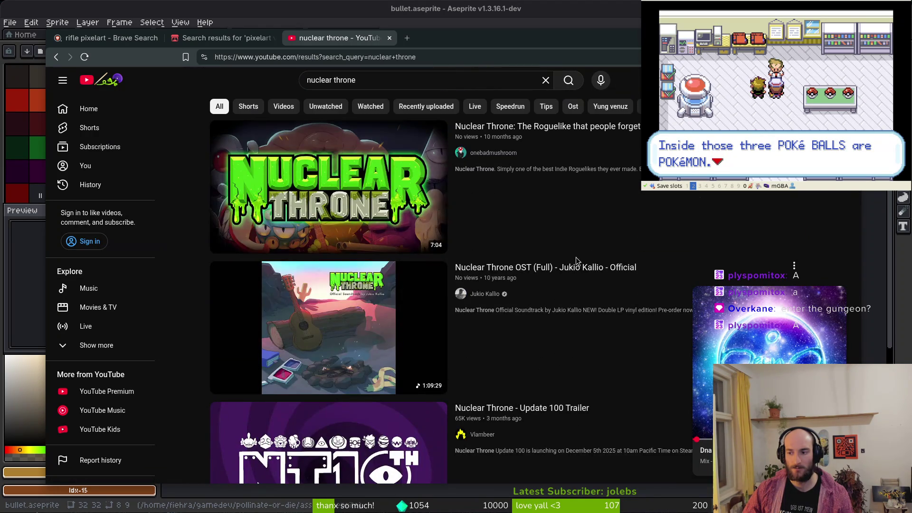
{"action": "left_click", "coordinate": [384, 80]}
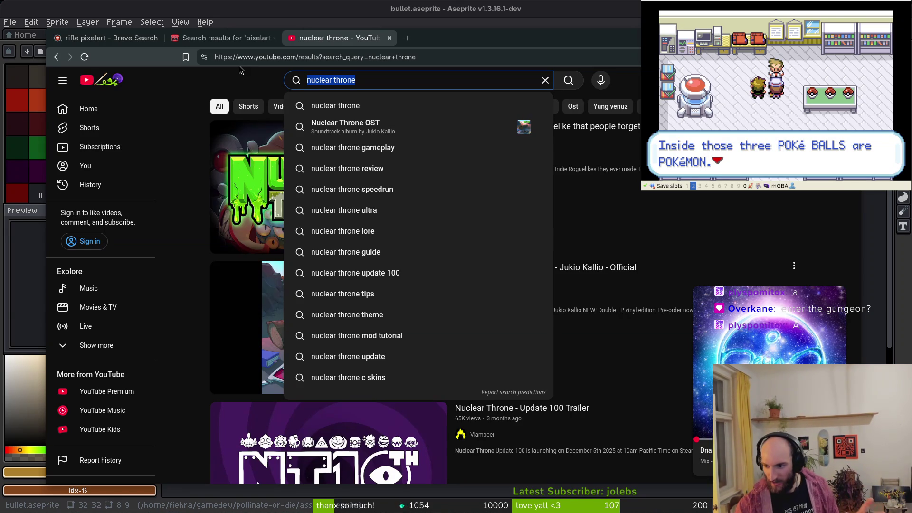
{"action": "type", "text": "muz"}
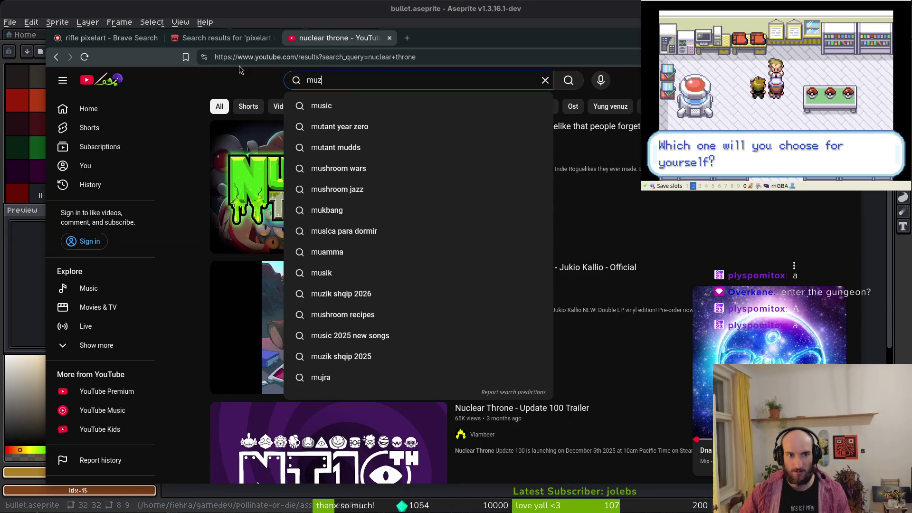
{"action": "type", "text": "zle fire vfx"}
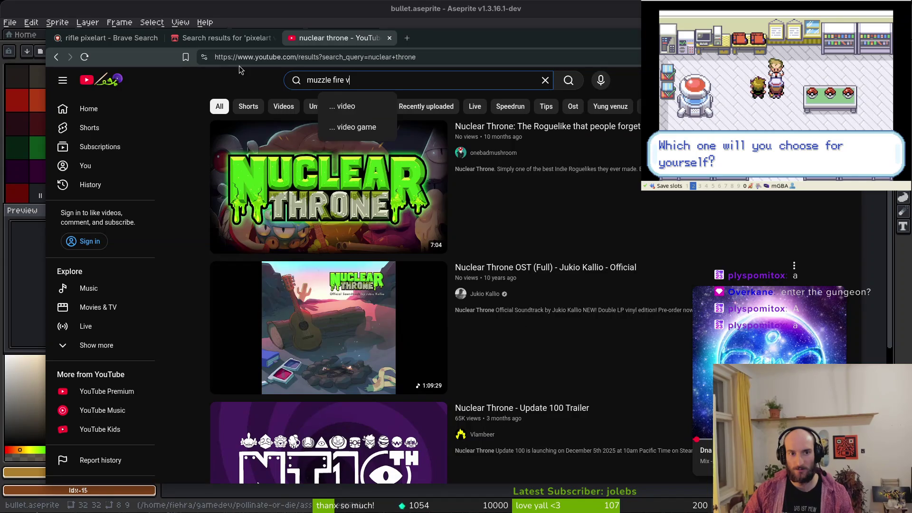
{"action": "key", "text": "Return"}
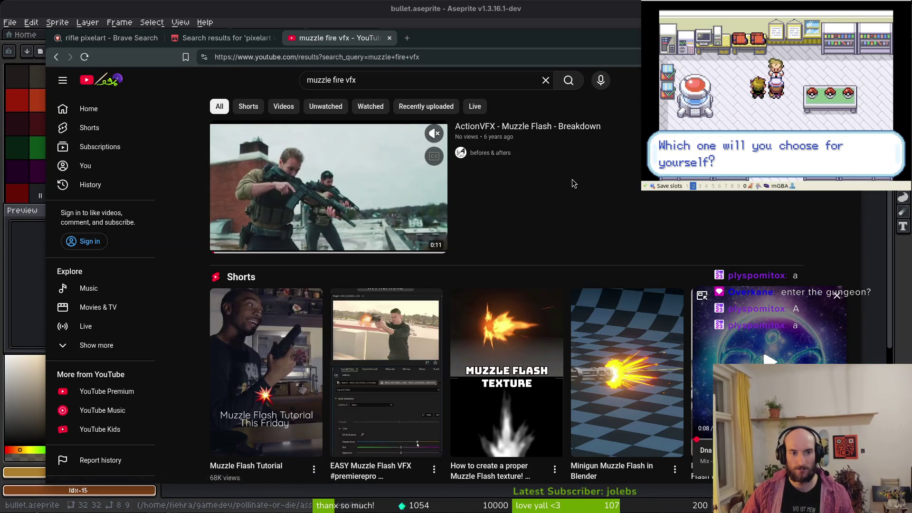
{"action": "left_click", "coordinate": [335, 81]}
{"action": "key", "text": "Delete"}
{"action": "key", "text": "Delete"}
{"action": "key", "text": "Delete"}
{"action": "type", "text": "lash"}
{"action": "key", "text": "Return"}
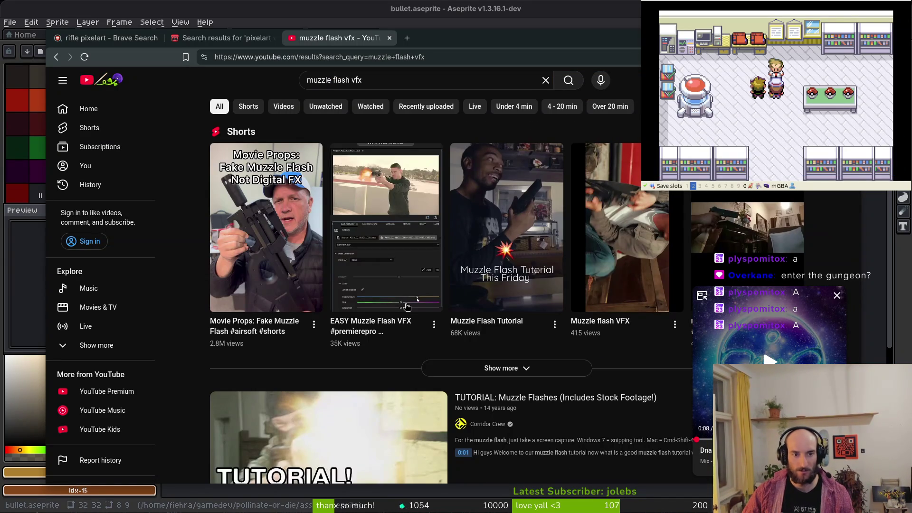
{"action": "scroll", "coordinate": [404, 308], "scroll_direction": "down", "scroll_amount": 5}
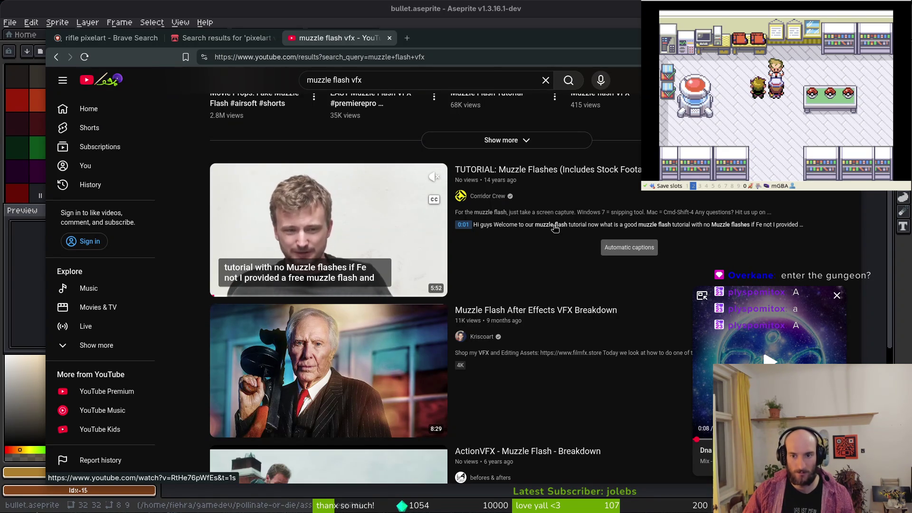
{"action": "mouse_move", "coordinate": [542, 384]}
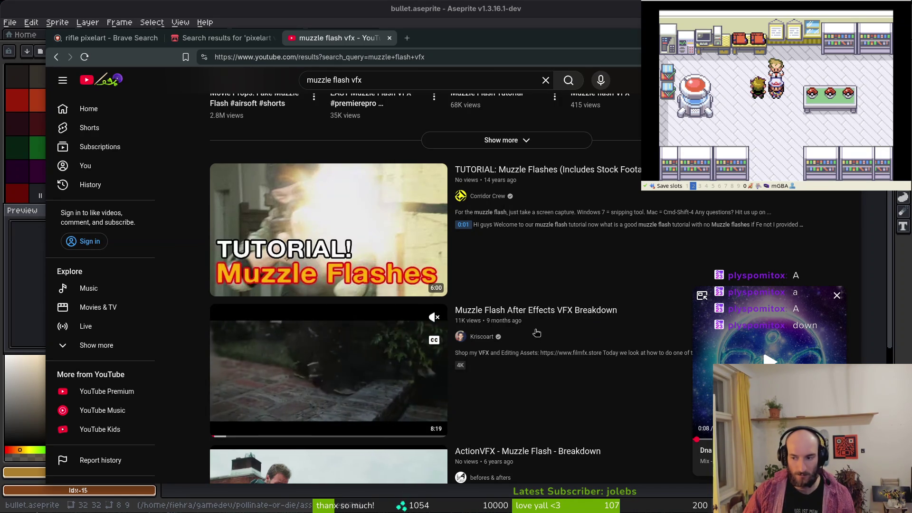
{"action": "scroll", "coordinate": [530, 389], "scroll_direction": "down", "scroll_amount": 3}
{"action": "scroll", "coordinate": [551, 323], "scroll_direction": "down", "scroll_amount": 6}
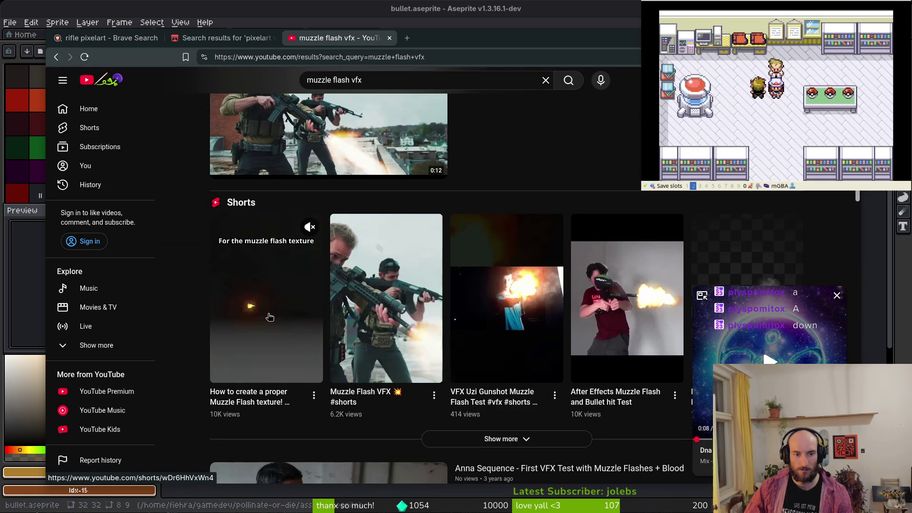
{"action": "left_click", "coordinate": [269, 318]}
{"action": "left_click", "coordinate": [486, 357]}
{"action": "left_click", "coordinate": [482, 352]}
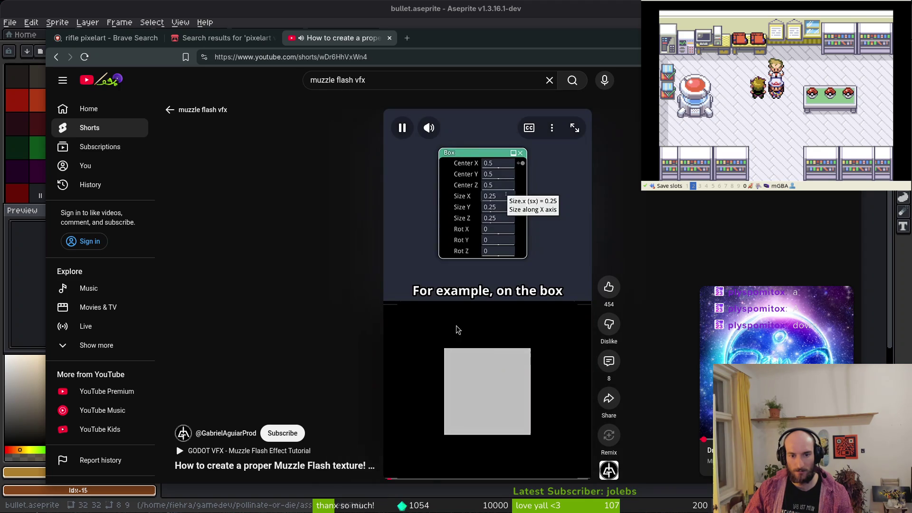
{"action": "scroll", "coordinate": [370, 302], "scroll_direction": "down", "scroll_amount": 1}
{"action": "scroll", "coordinate": [344, 307], "scroll_direction": "up", "scroll_amount": 1}
{"action": "scroll", "coordinate": [327, 297], "scroll_direction": "down", "scroll_amount": 1}
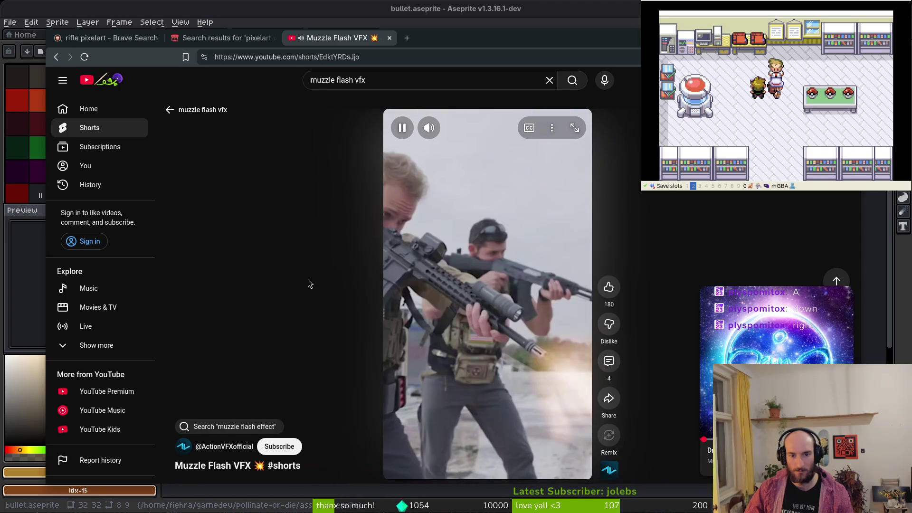
{"action": "key", "text": "alt+Left"}
{"action": "scroll", "coordinate": [632, 387], "scroll_direction": "down", "scroll_amount": 10}
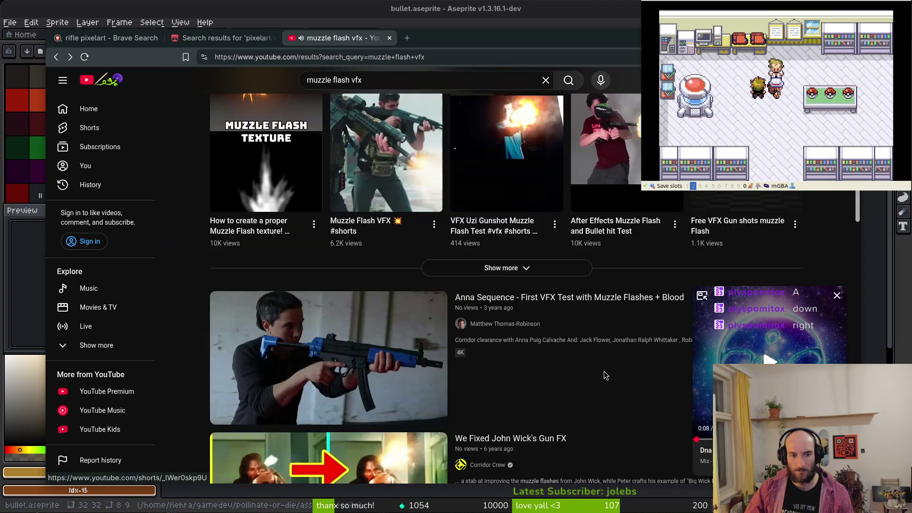
{"action": "scroll", "coordinate": [590, 361], "scroll_direction": "down", "scroll_amount": 6}
{"action": "scroll", "coordinate": [581, 350], "scroll_direction": "up", "scroll_amount": 1}
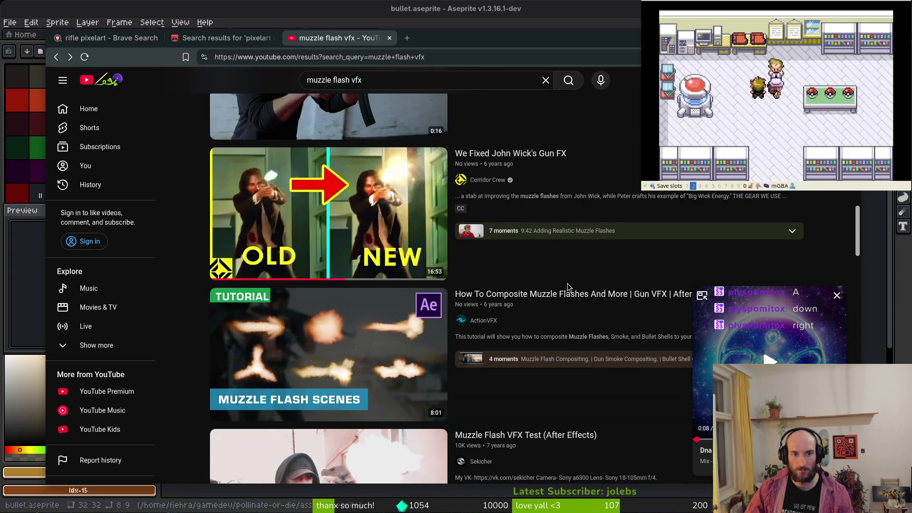
{"action": "scroll", "coordinate": [566, 362], "scroll_direction": "down", "scroll_amount": 1}
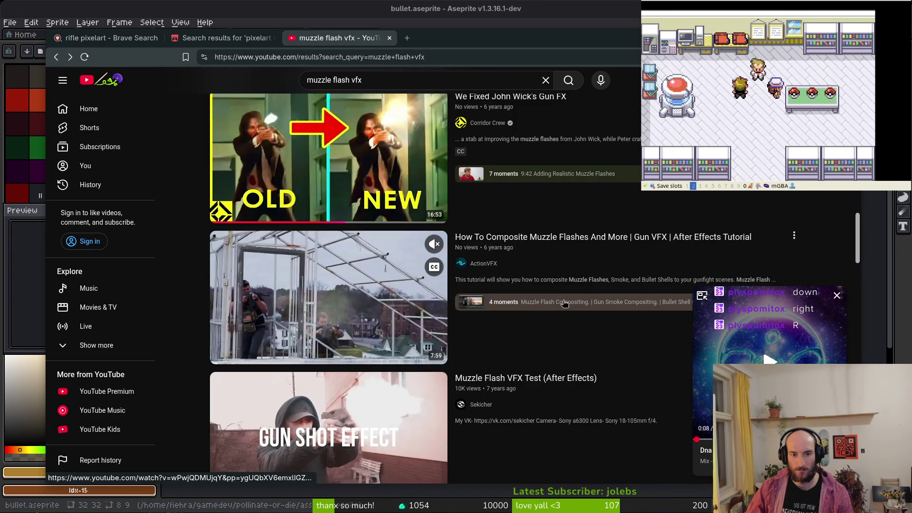
{"action": "scroll", "coordinate": [574, 397], "scroll_direction": "down", "scroll_amount": 2}
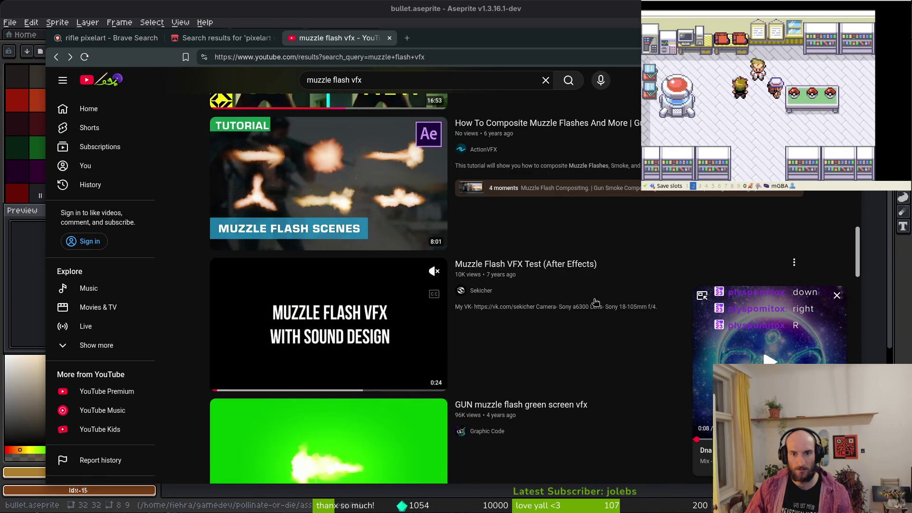
{"action": "mouse_move", "coordinate": [372, 214]}
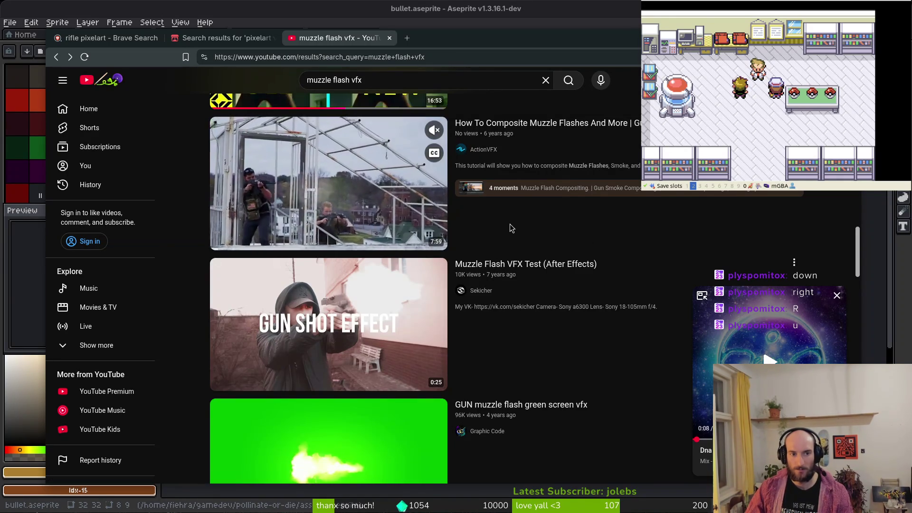
{"action": "mouse_move", "coordinate": [441, 242]}
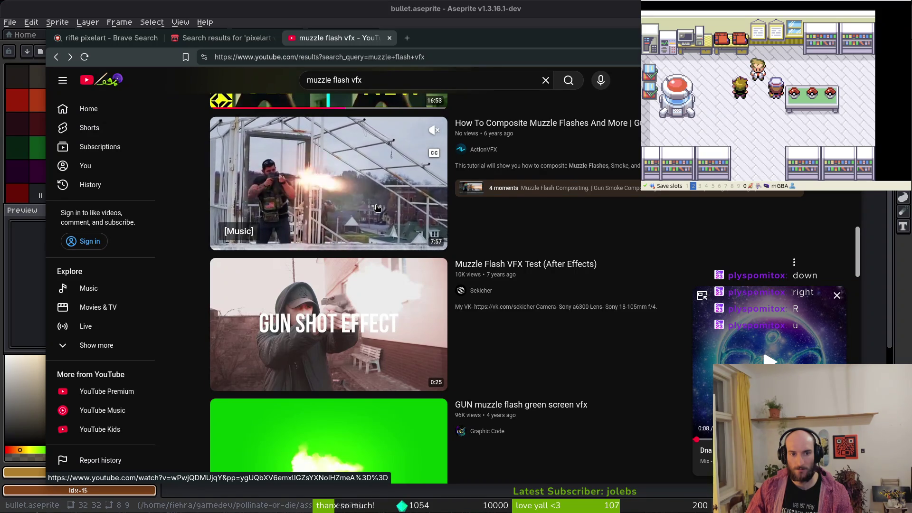
{"action": "mouse_move", "coordinate": [321, 341]}
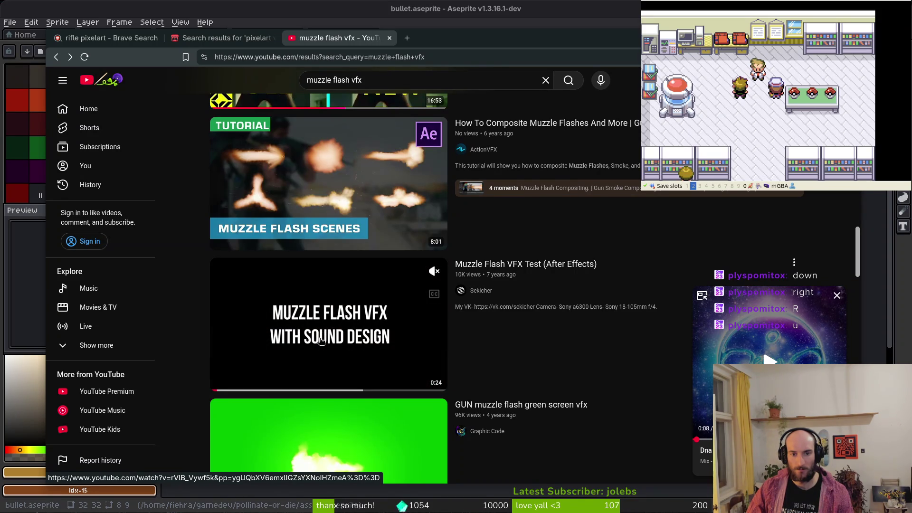
{"action": "scroll", "coordinate": [603, 340], "scroll_direction": "down", "scroll_amount": 3}
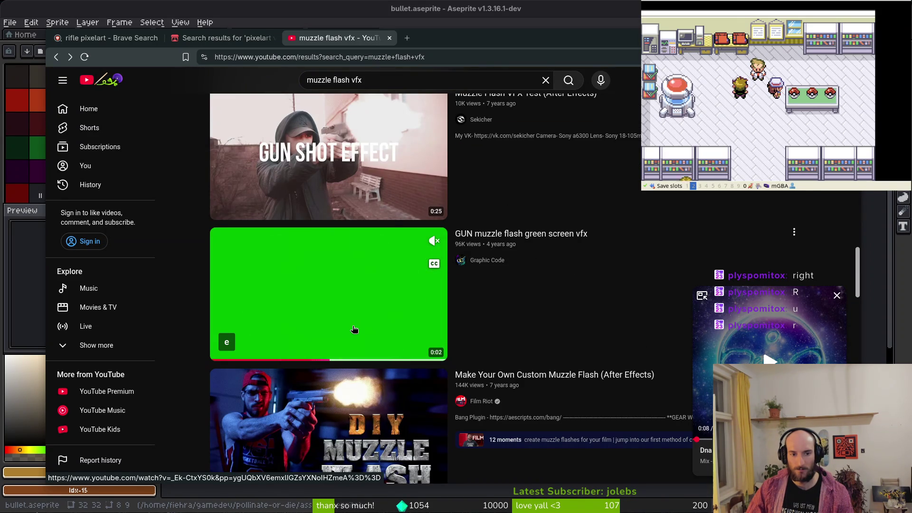
{"action": "scroll", "coordinate": [354, 328], "scroll_direction": "down", "scroll_amount": 7}
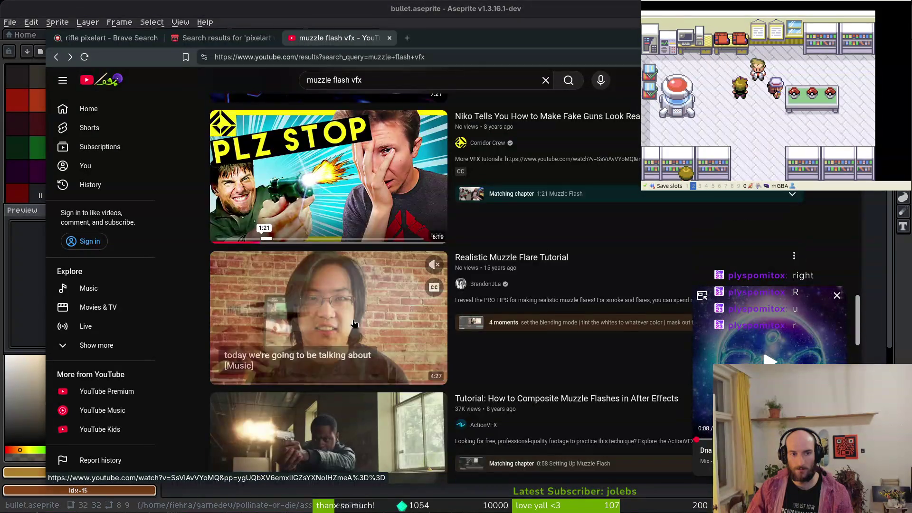
{"action": "mouse_move", "coordinate": [609, 210]}
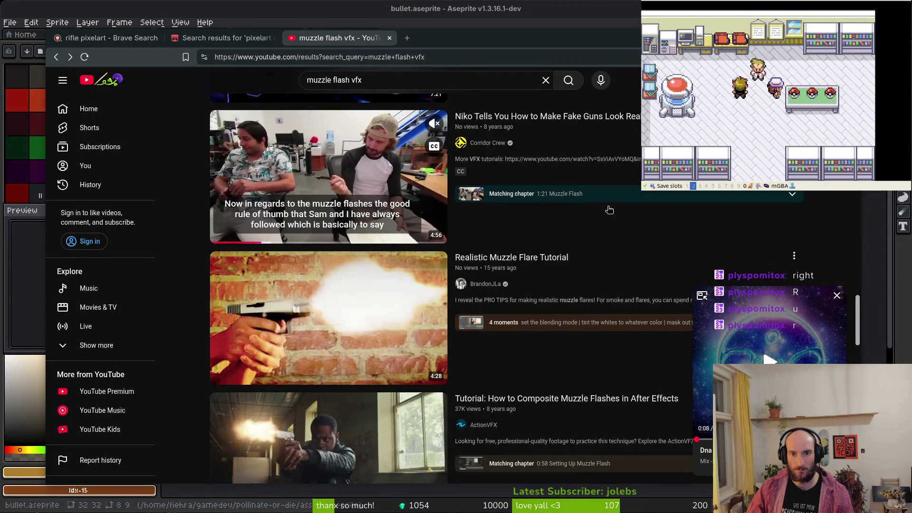
{"action": "mouse_move", "coordinate": [406, 303]}
{"action": "scroll", "coordinate": [380, 266], "scroll_direction": "down", "scroll_amount": 11}
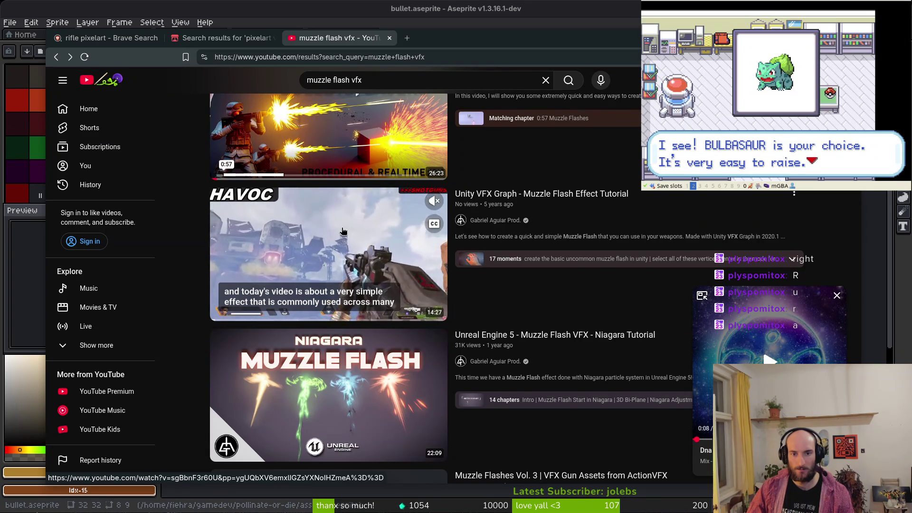
{"action": "mouse_move", "coordinate": [334, 407]}
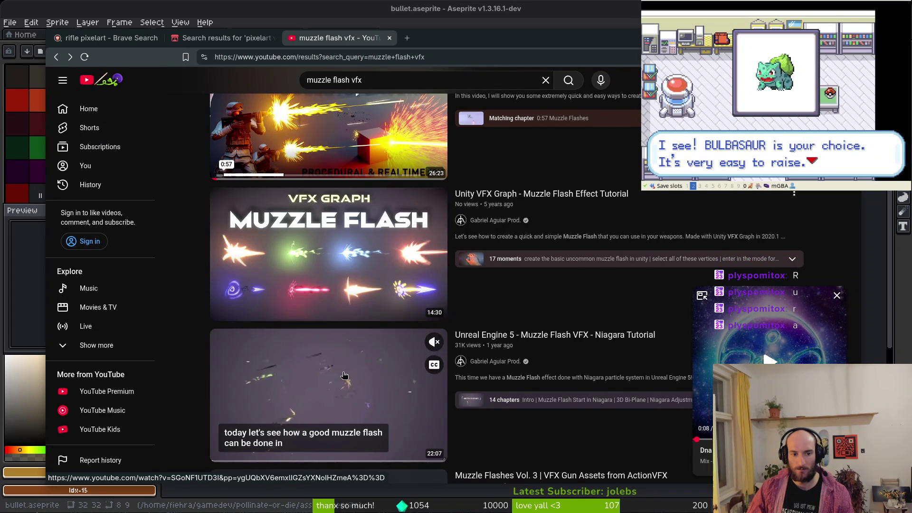
{"action": "scroll", "coordinate": [343, 377], "scroll_direction": "down", "scroll_amount": 3}
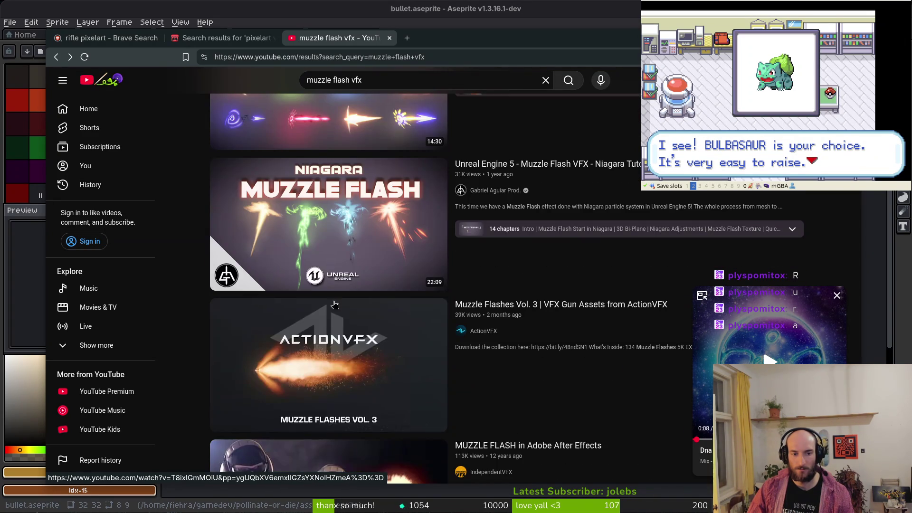
{"action": "left_click", "coordinate": [315, 230]}
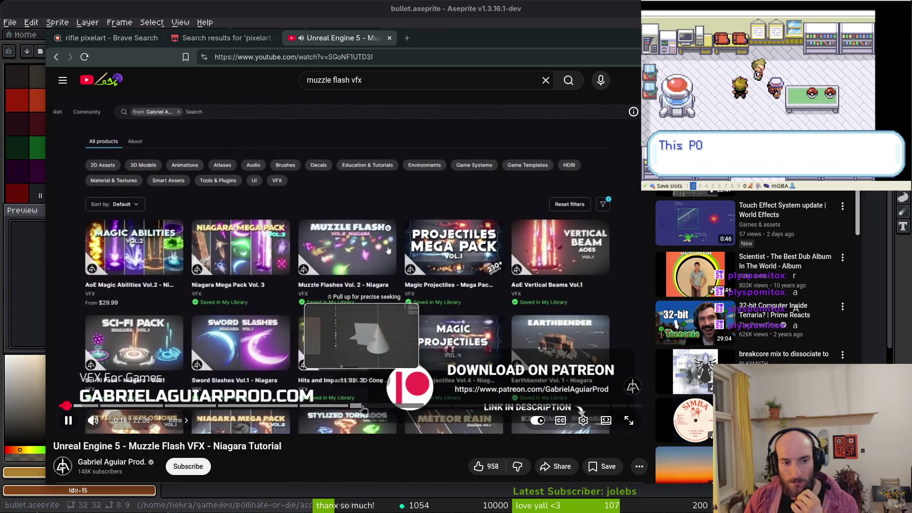
Skim the Niagara muzzle flash tutorial through the cone section to the Muzzle Cone chapter
{"action": "left_click", "coordinate": [363, 409]}
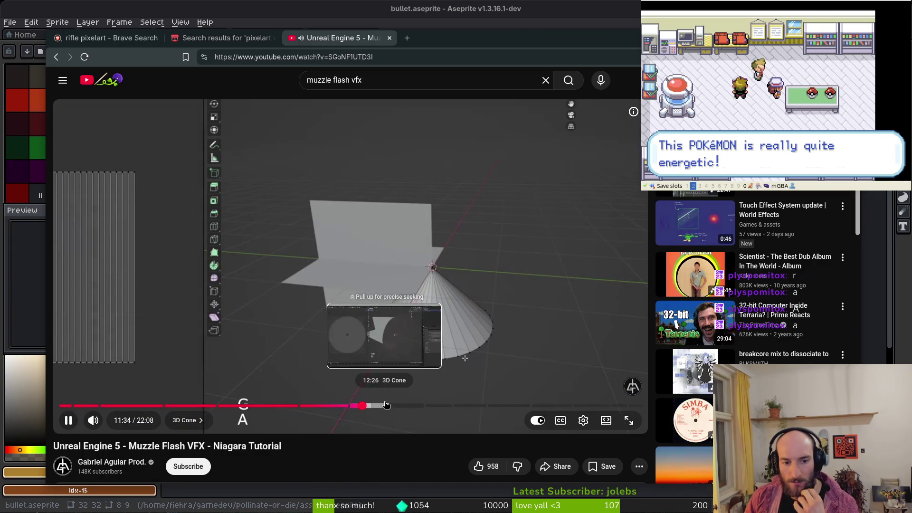
{"action": "left_click", "coordinate": [384, 406]}
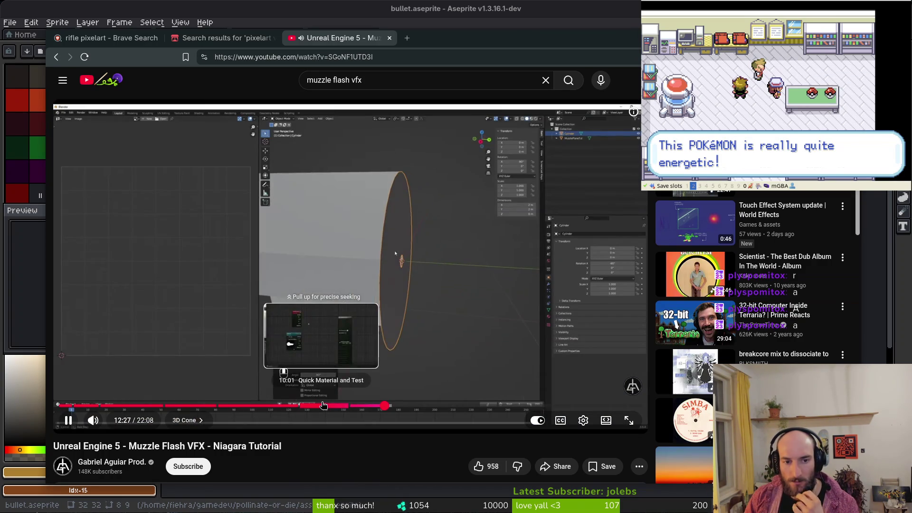
{"action": "left_click", "coordinate": [321, 407]}
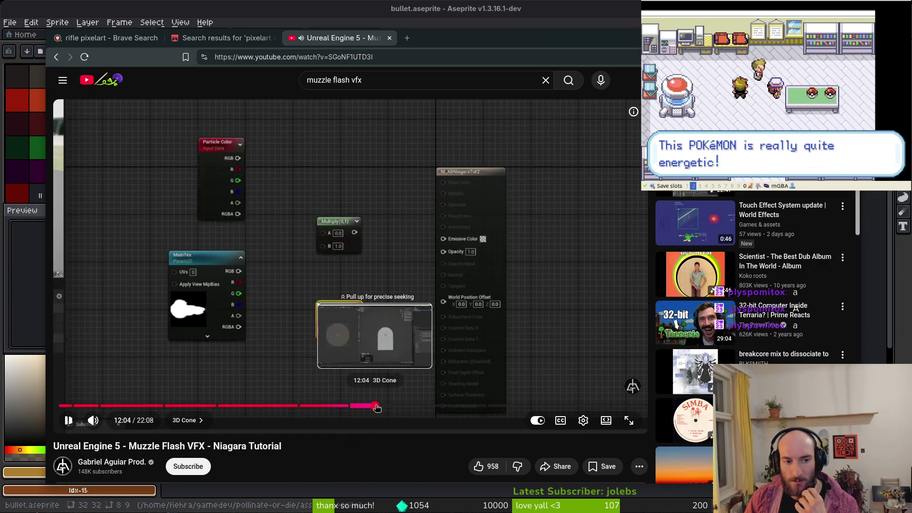
{"action": "left_click", "coordinate": [375, 407]}
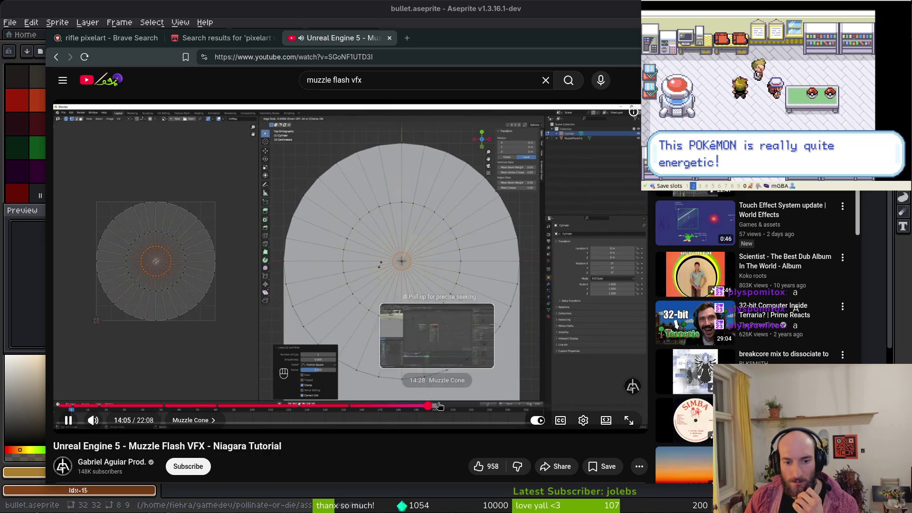
{"action": "left_click", "coordinate": [427, 407]}
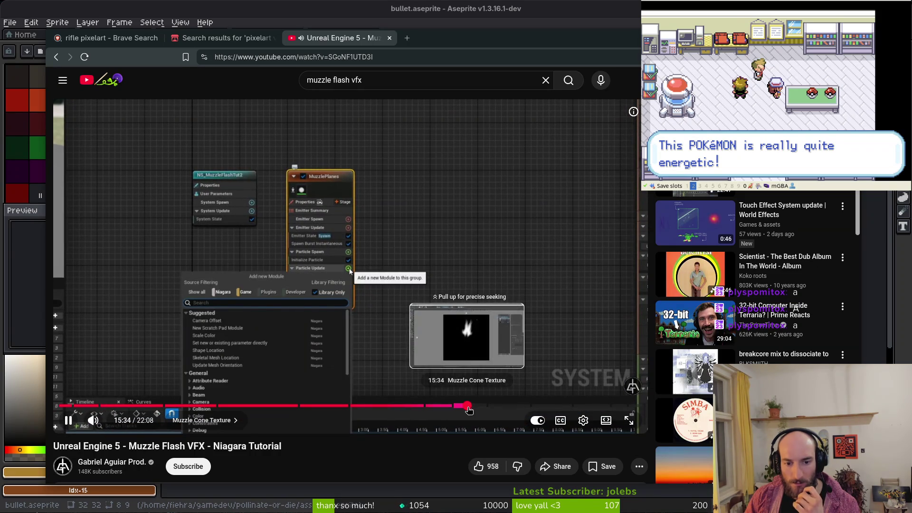
Jump ahead past texture painting and emitter settings to the Muzzle Sparks chapter
{"action": "left_click", "coordinate": [501, 406]}
{"action": "left_click", "coordinate": [510, 407]}
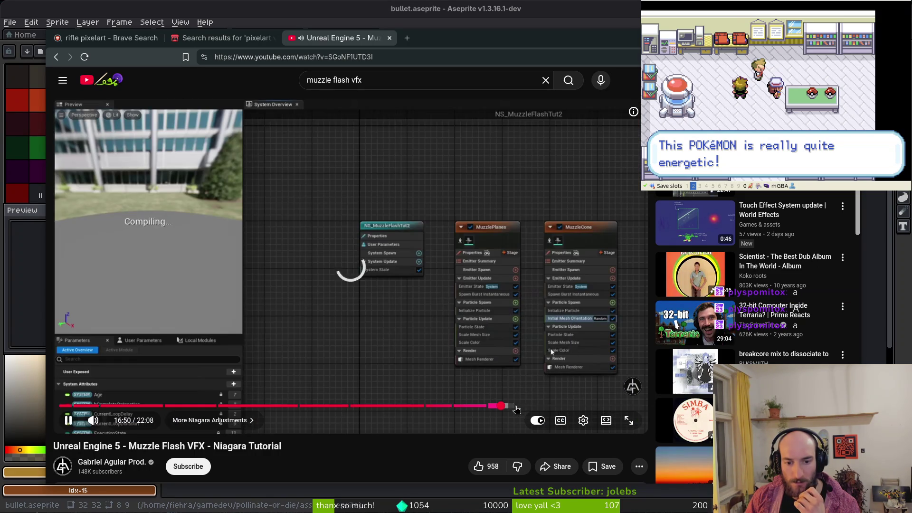
{"action": "left_click", "coordinate": [516, 406]}
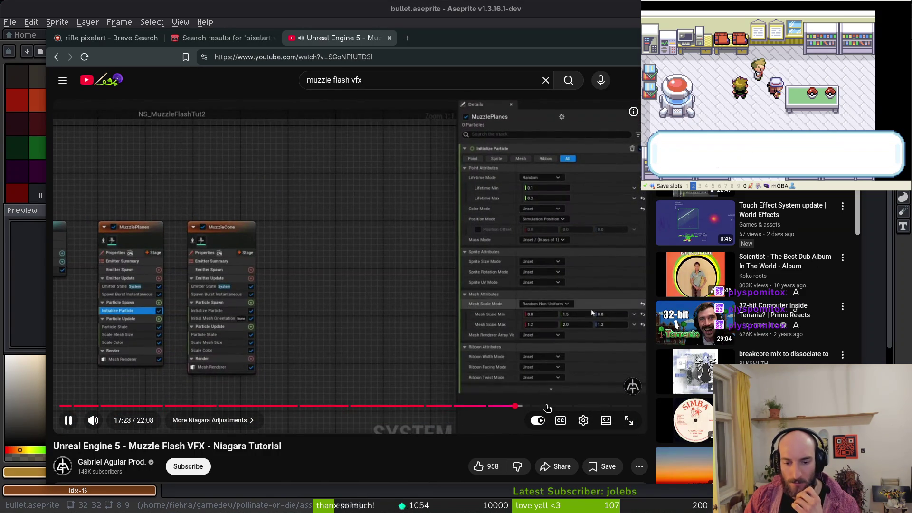
{"action": "left_click", "coordinate": [558, 407]}
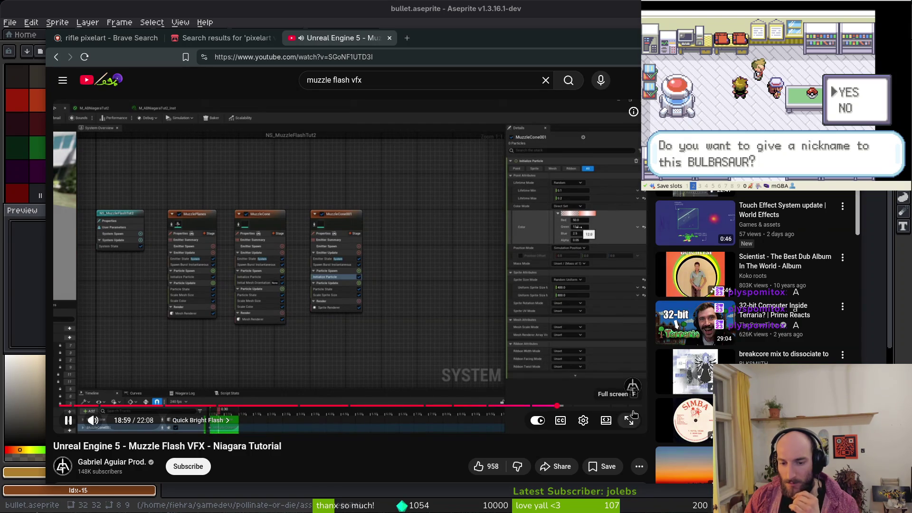
{"action": "left_click", "coordinate": [585, 407]}
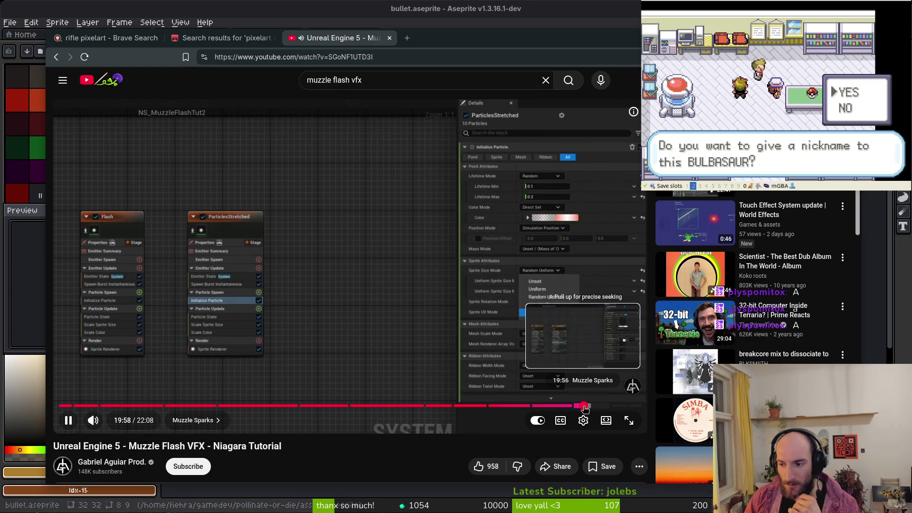
Pause the tutorial at 20:00 and open a new browser tab
{"action": "left_click", "coordinate": [306, 270]}
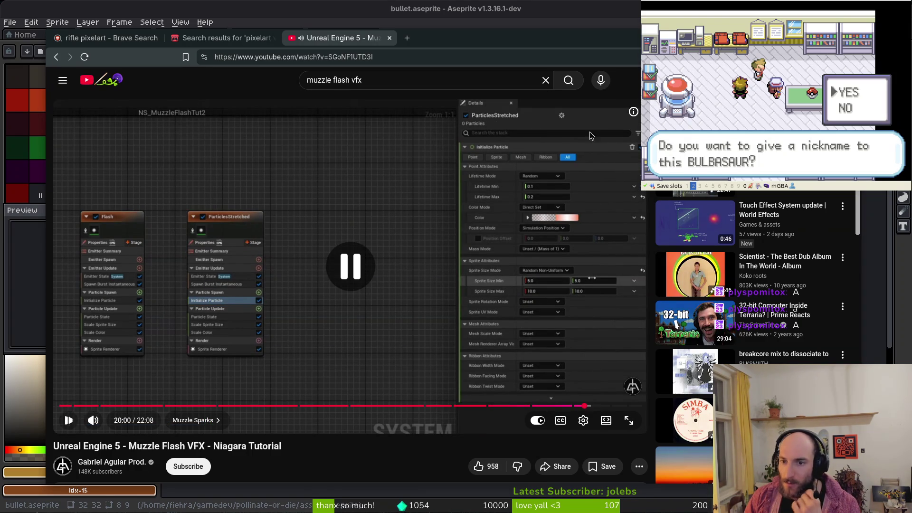
{"action": "left_click", "coordinate": [385, 85]}
{"action": "left_click", "coordinate": [403, 41]}
Web-search 'muzzle flash pixelart' and open itch.io's muzzle-flash Pixel Art assets page
{"action": "type", "text": "muzzle flash p"}
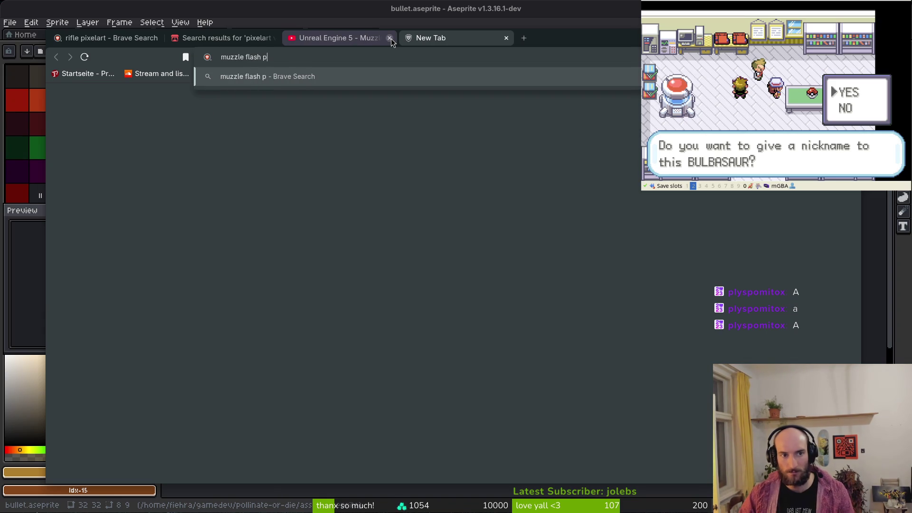
{"action": "type", "text": "art"}
{"action": "key", "text": "Return"}
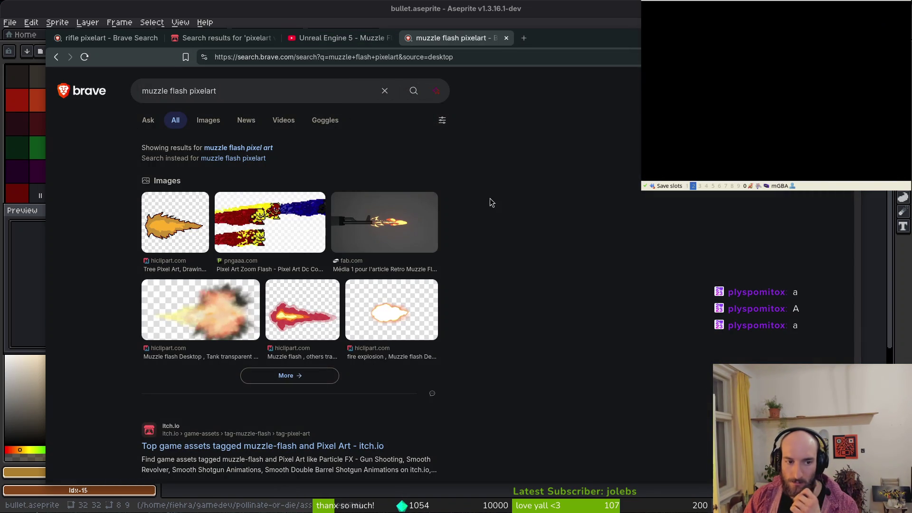
{"action": "left_click", "coordinate": [253, 447]}
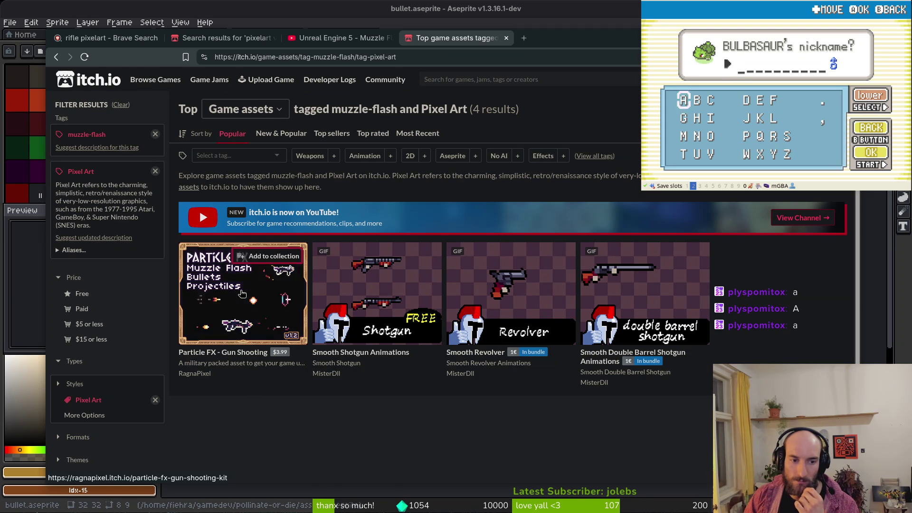
Load the Saint11 Pixel Art Tutorials page in a new tab and find the BULLETS panel
{"action": "mouse_move", "coordinate": [242, 299]}
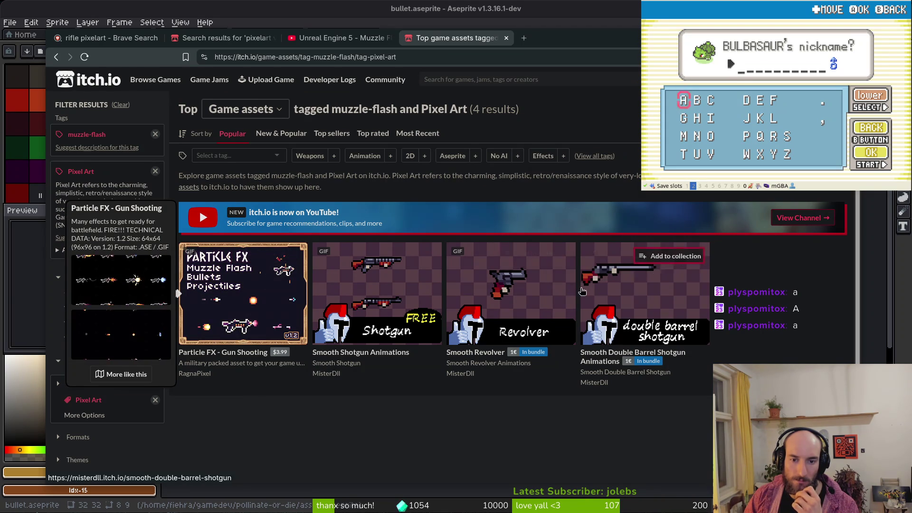
{"action": "mouse_move", "coordinate": [542, 289]}
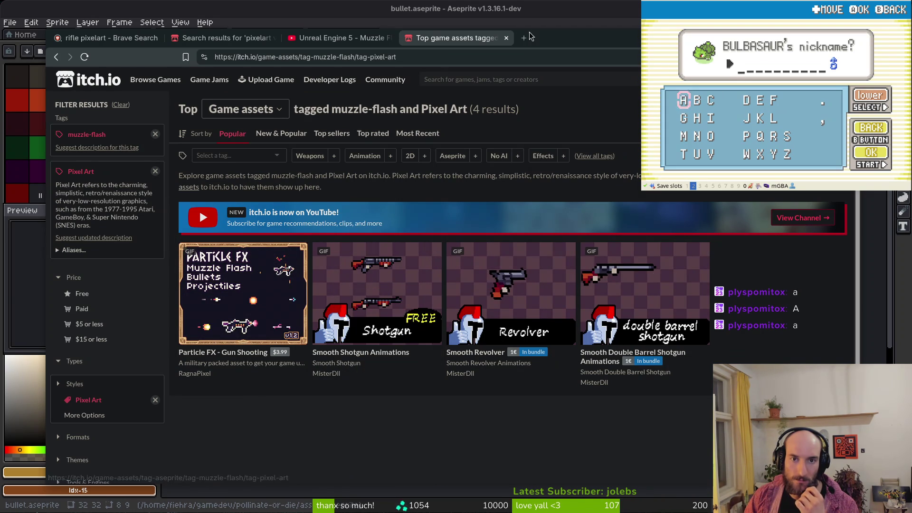
{"action": "left_click", "coordinate": [525, 39]}
{"action": "type", "text": "saint"}
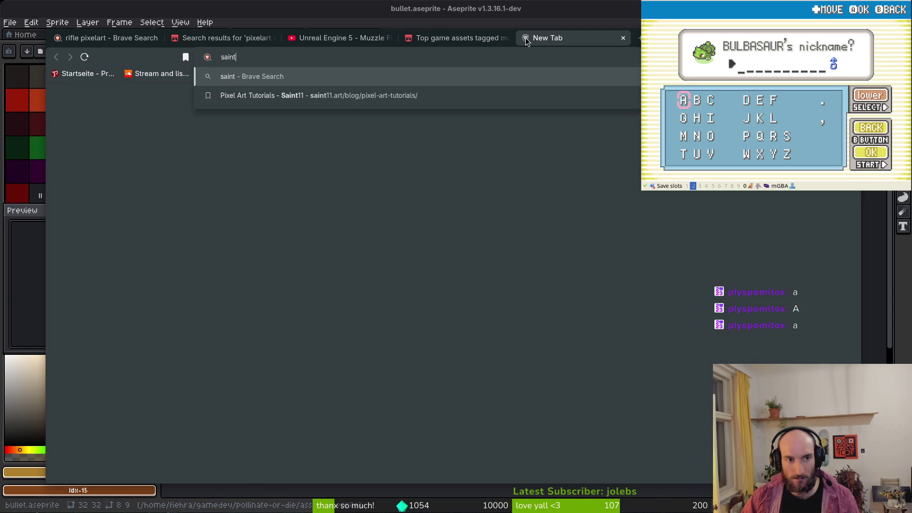
{"action": "key", "text": "Return"}
{"action": "scroll", "coordinate": [572, 377], "scroll_direction": "down", "scroll_amount": 10}
{"action": "scroll", "coordinate": [572, 377], "scroll_direction": "down", "scroll_amount": 20}
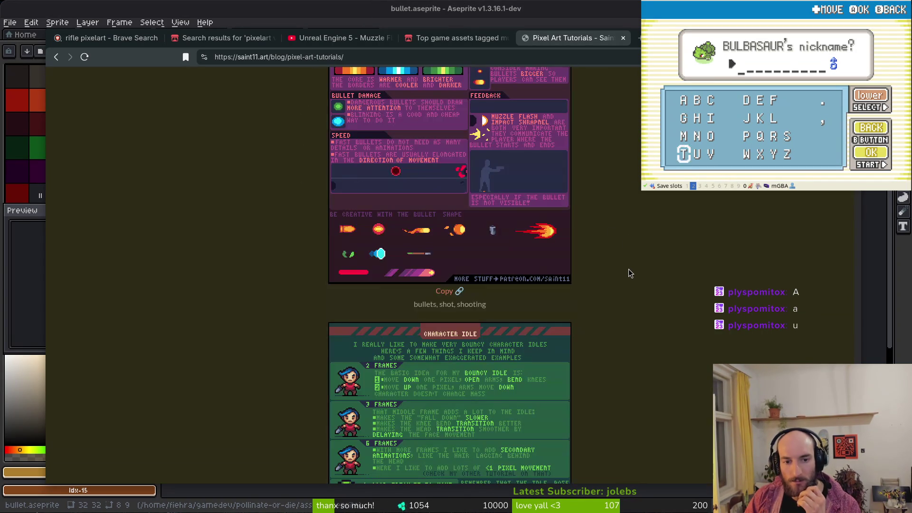
{"action": "scroll", "coordinate": [629, 271], "scroll_direction": "up", "scroll_amount": 2}
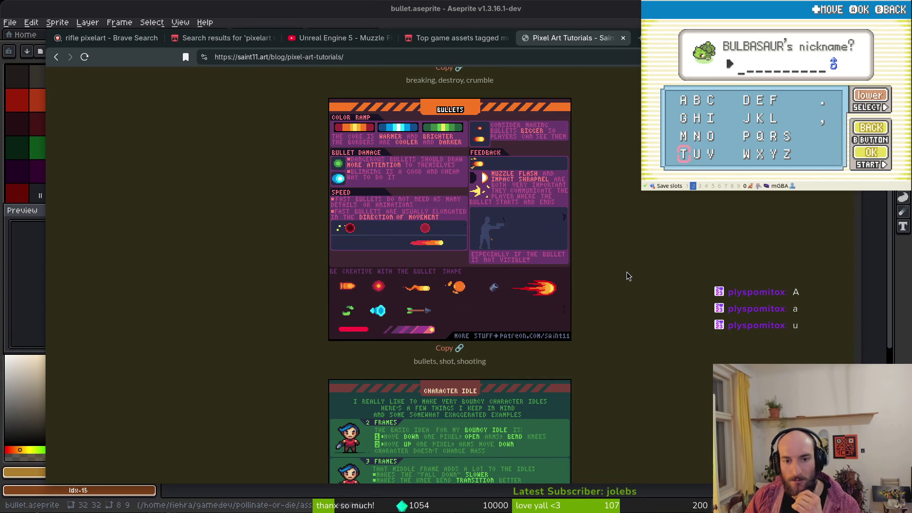
Open the bullets tutorial image in its own tab
{"action": "right_click", "coordinate": [513, 240]}
{"action": "left_click", "coordinate": [638, 157]}
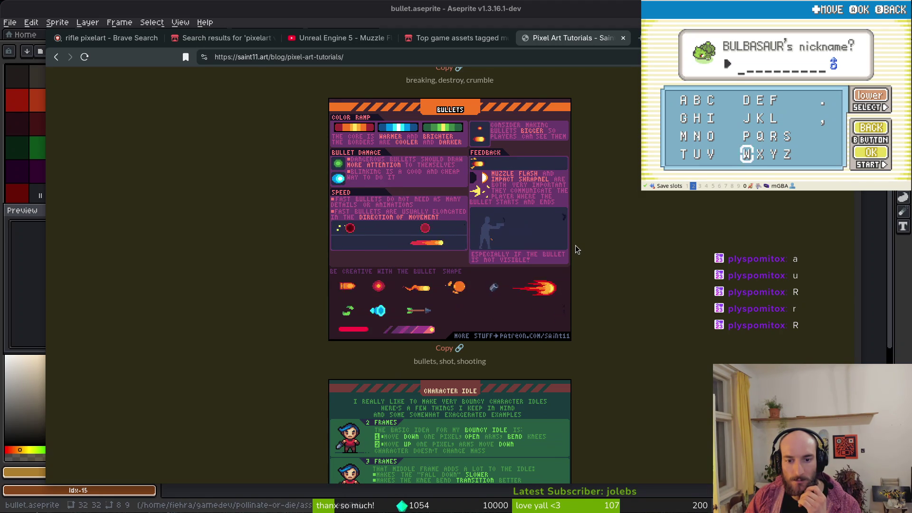
{"action": "right_click", "coordinate": [533, 220]}
{"action": "left_click", "coordinate": [585, 230]}
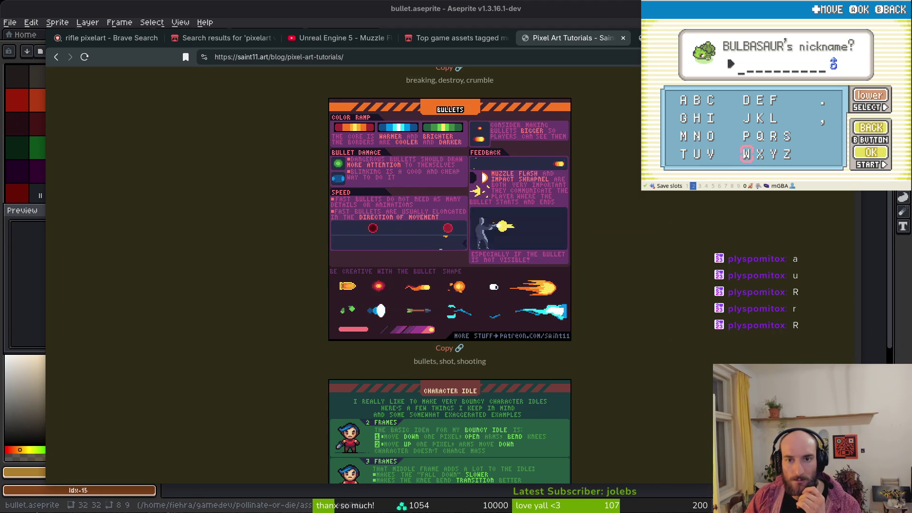
{"action": "left_click", "coordinate": [675, 38]}
{"action": "right_click", "coordinate": [675, 38]}
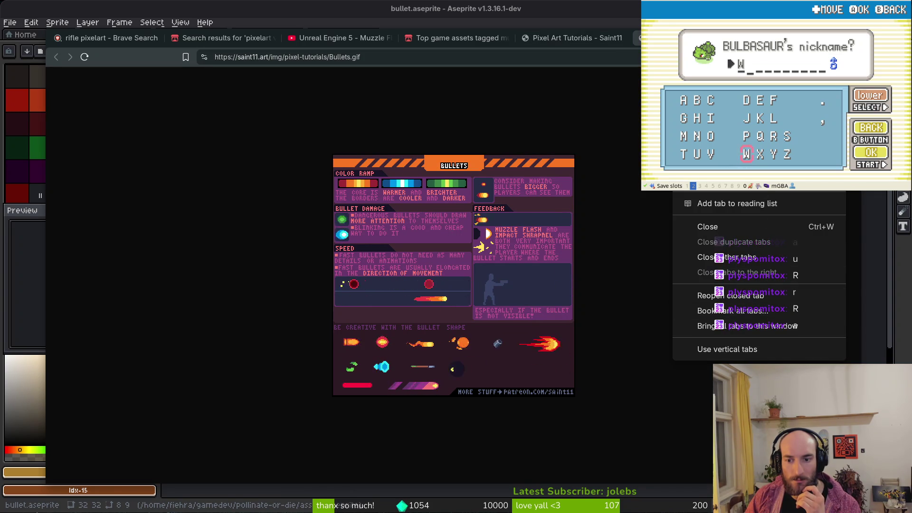
Save the bullets GIF as Bullets.gif in pollinate-or-die/assets/inspiration
{"action": "key", "text": "Escape"}
{"action": "right_click", "coordinate": [458, 244]}
{"action": "left_click", "coordinate": [550, 282]}
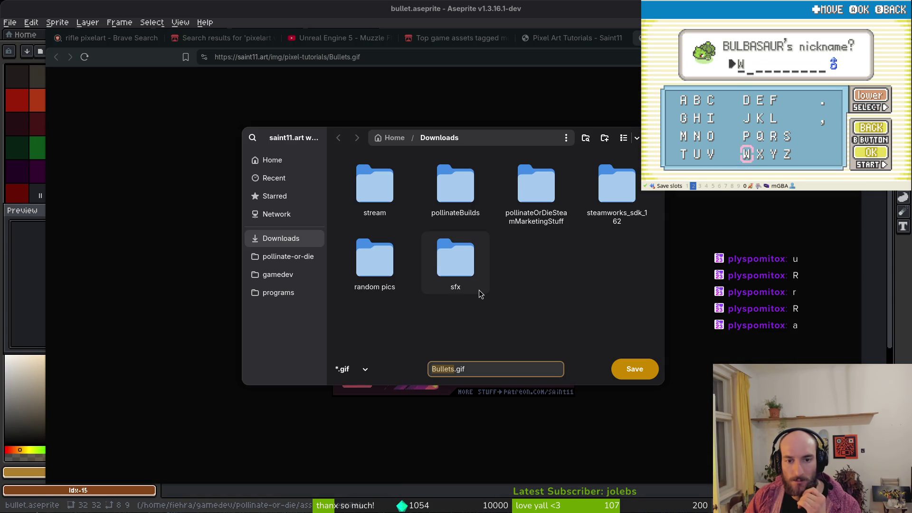
{"action": "left_click", "coordinate": [285, 257]}
{"action": "double_click", "coordinate": [439, 185]}
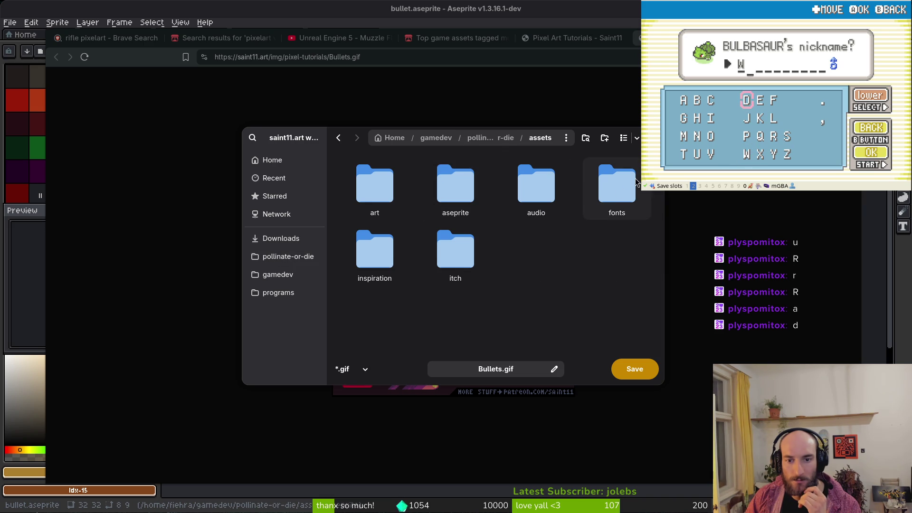
{"action": "double_click", "coordinate": [375, 247]}
{"action": "left_click", "coordinate": [635, 373]}
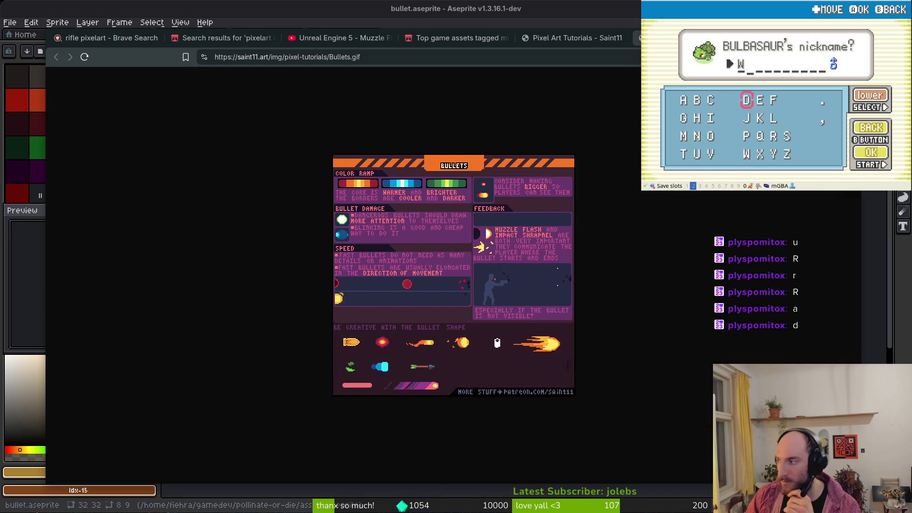
Return to the Saint11 tutorials page and close the bullet image search tab
{"action": "key", "text": "alt+Left"}
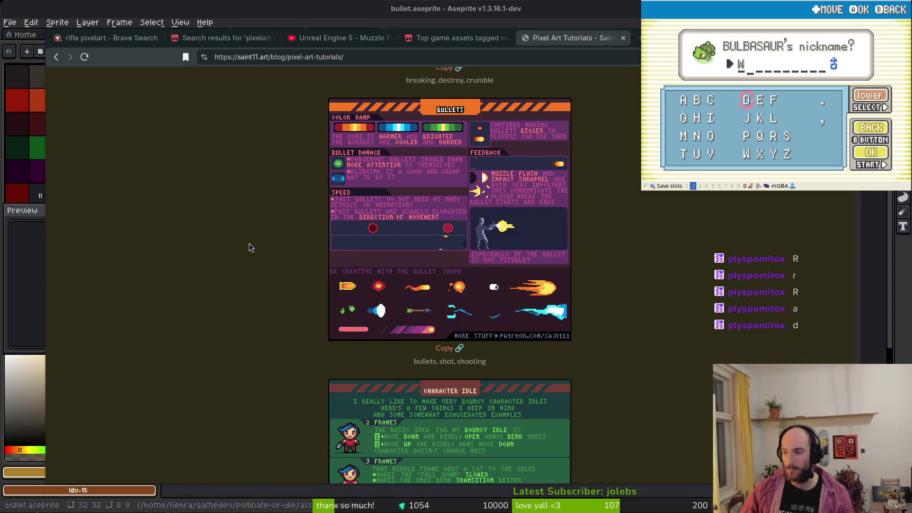
{"action": "key", "text": "alt+Tab"}
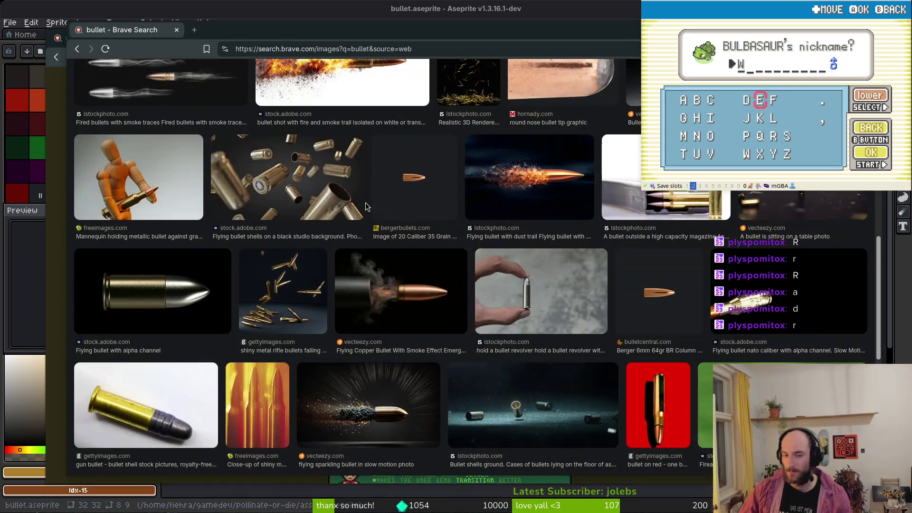
{"action": "key", "text": "ctrl+t"}
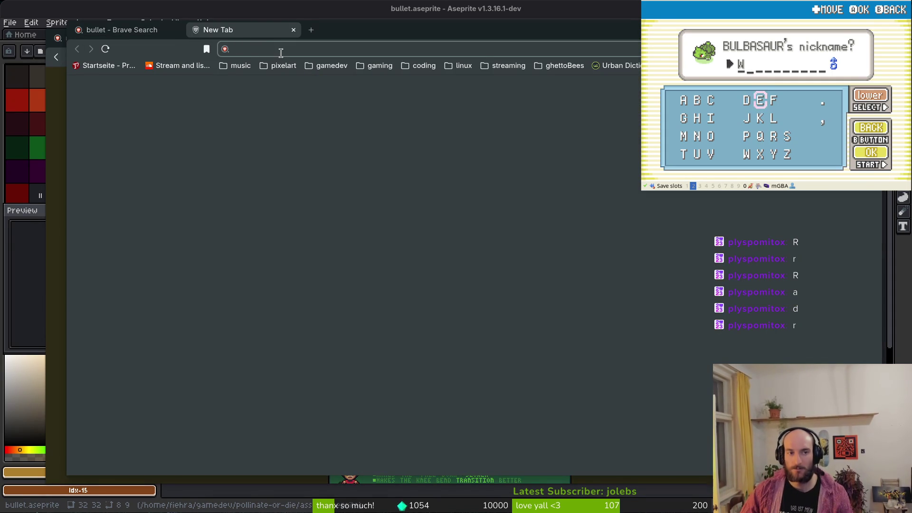
{"action": "key", "text": "ctrl+w"}
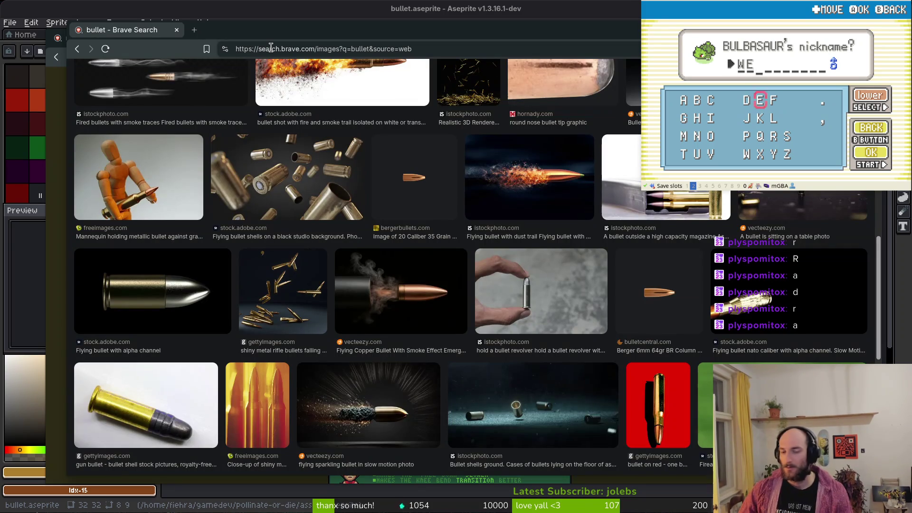
{"action": "mouse_move", "coordinate": [304, 35]}
{"action": "left_mouse_down"}
{"action": "mouse_move", "coordinate": [292, 121]}
{"action": "mouse_move", "coordinate": [302, 67]}
{"action": "mouse_move", "coordinate": [284, 32]}
{"action": "left_mouse_up"}
{"action": "left_click", "coordinate": [157, 30]}
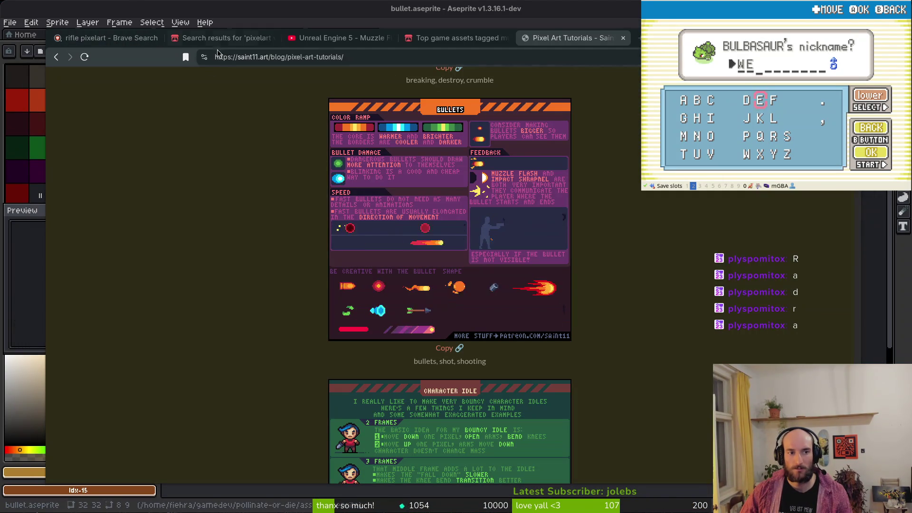
Start opening a file in Aseprite and climb up to the home folder
{"action": "left_click", "coordinate": [221, 5]}
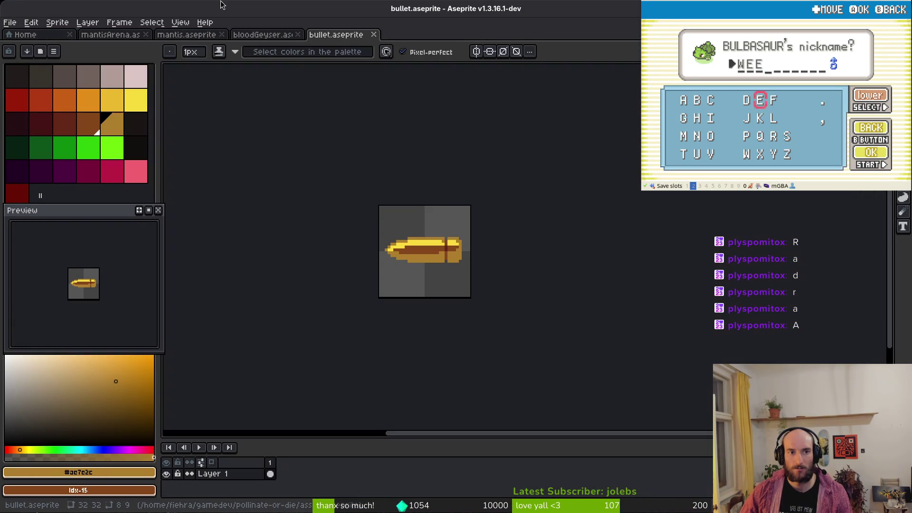
{"action": "left_click", "coordinate": [9, 22]}
{"action": "left_click", "coordinate": [19, 49]}
{"action": "left_click", "coordinate": [91, 48]}
{"action": "left_click", "coordinate": [91, 48]}
{"action": "left_click", "coordinate": [92, 48]}
{"action": "left_click", "coordinate": [90, 48]}
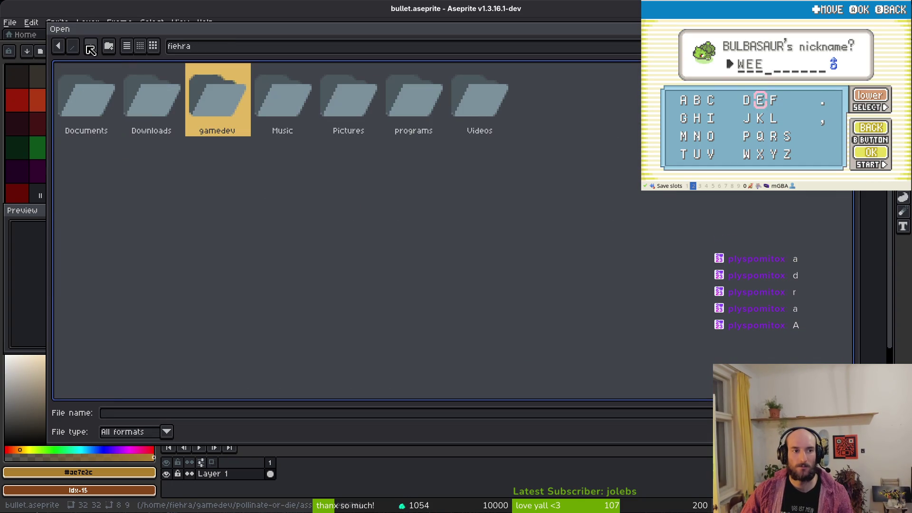
{"action": "double_click", "coordinate": [171, 114]}
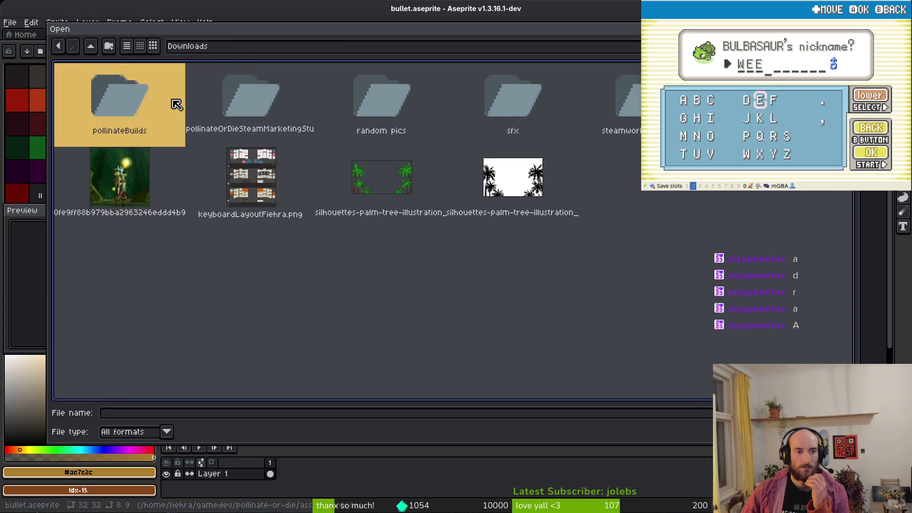
{"action": "left_click", "coordinate": [91, 48]}
Open Bullets.gif from gamedev/pollinate-or-die/assets/inspiration
{"action": "double_click", "coordinate": [209, 105]}
{"action": "double_click", "coordinate": [101, 102]}
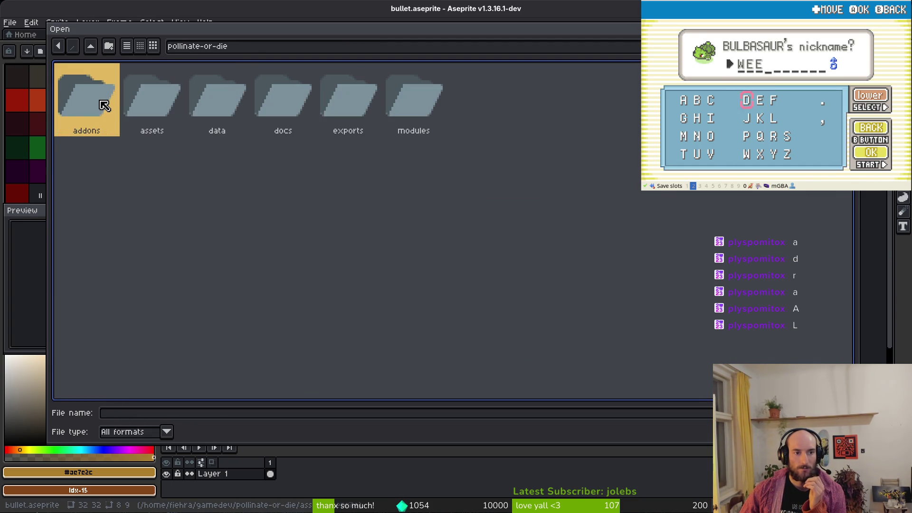
{"action": "double_click", "coordinate": [154, 95]}
{"action": "double_click", "coordinate": [338, 133]}
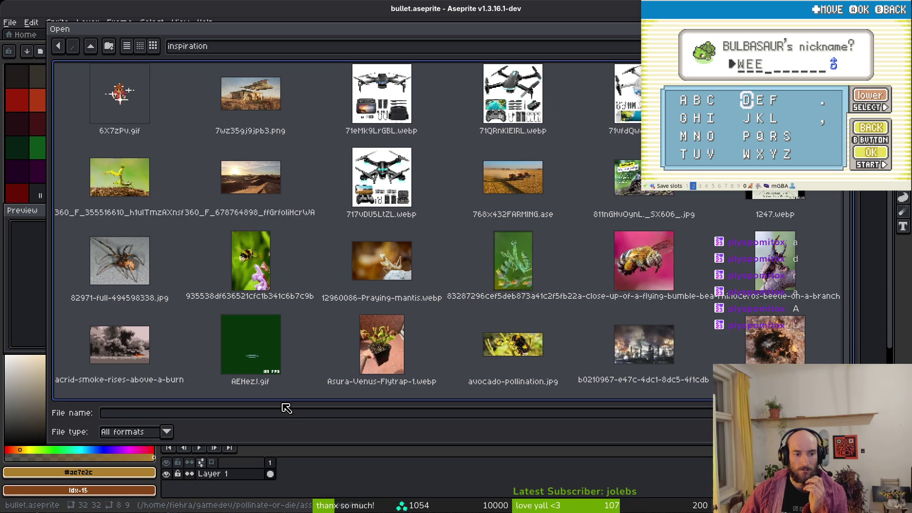
{"action": "scroll", "coordinate": [615, 280], "scroll_direction": "down", "scroll_amount": 5}
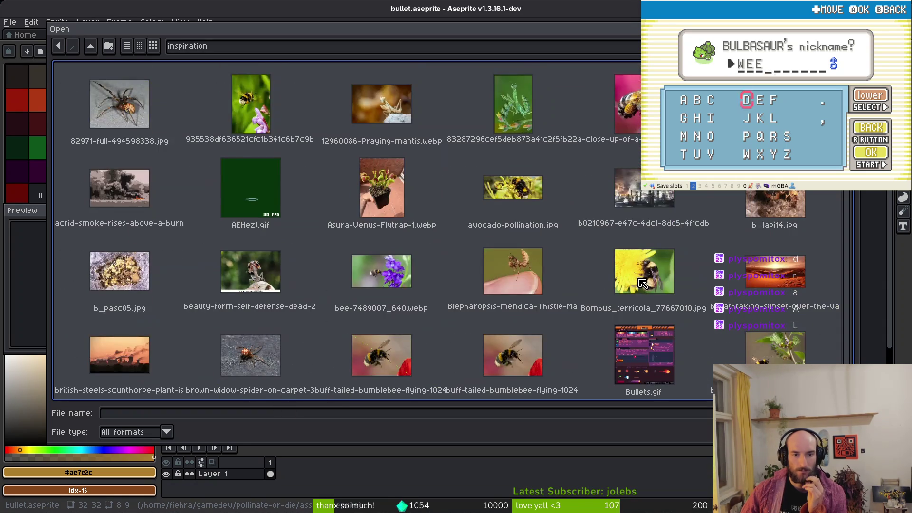
{"action": "double_click", "coordinate": [662, 283]}
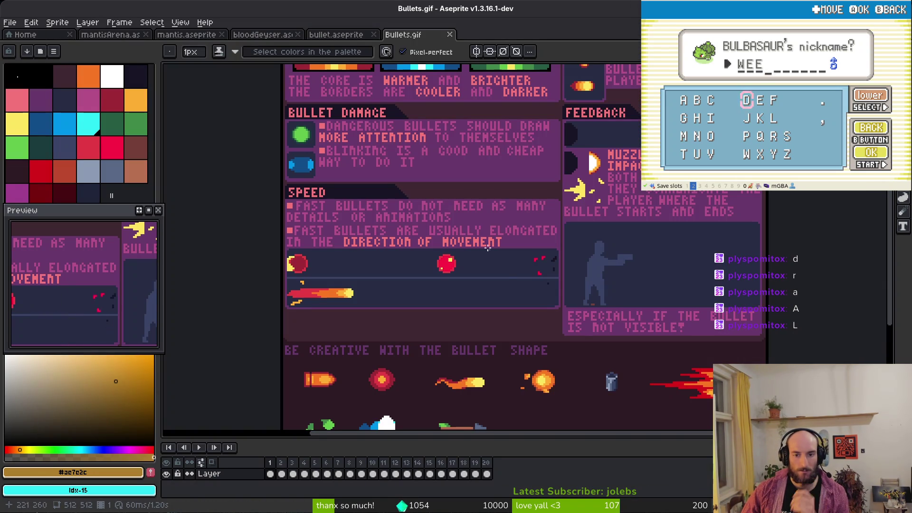
{"action": "key", "text": "i"}
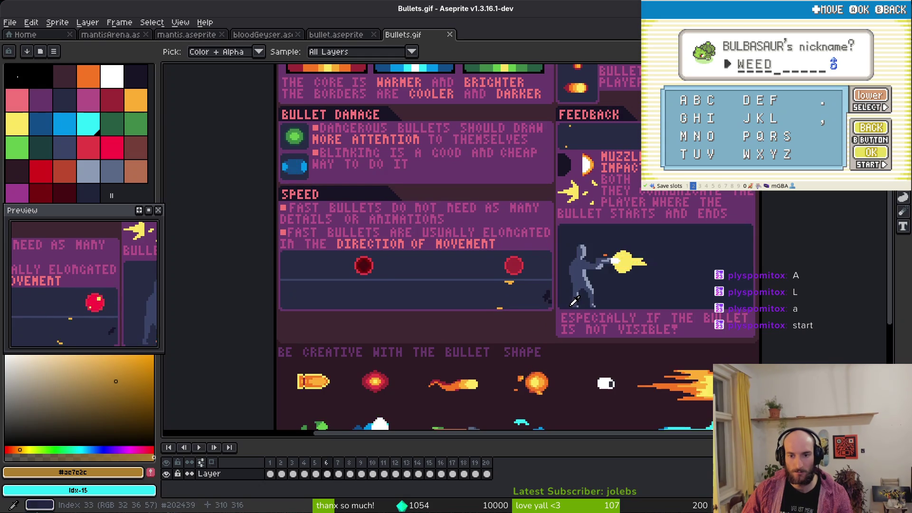
{"action": "key", "text": "b"}
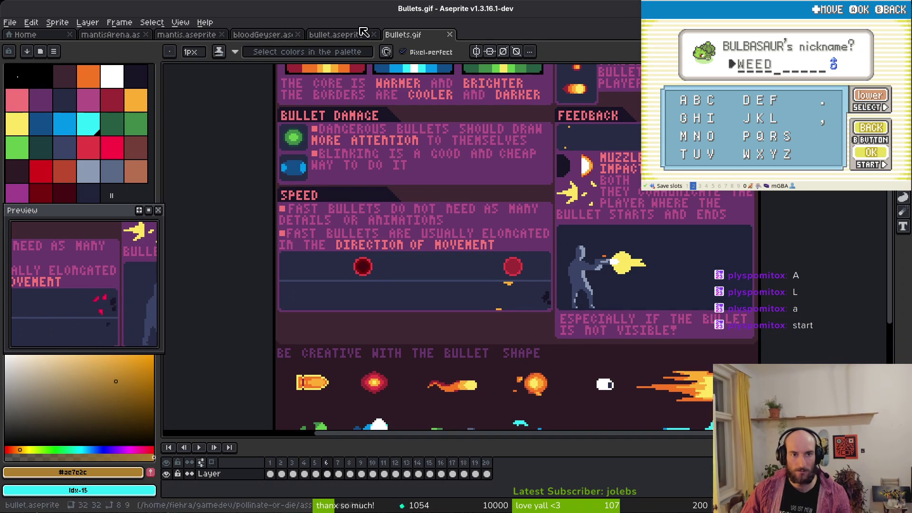
{"action": "left_click", "coordinate": [10, 23]}
Create a new 64×64 sprite
{"action": "left_click", "coordinate": [19, 34]}
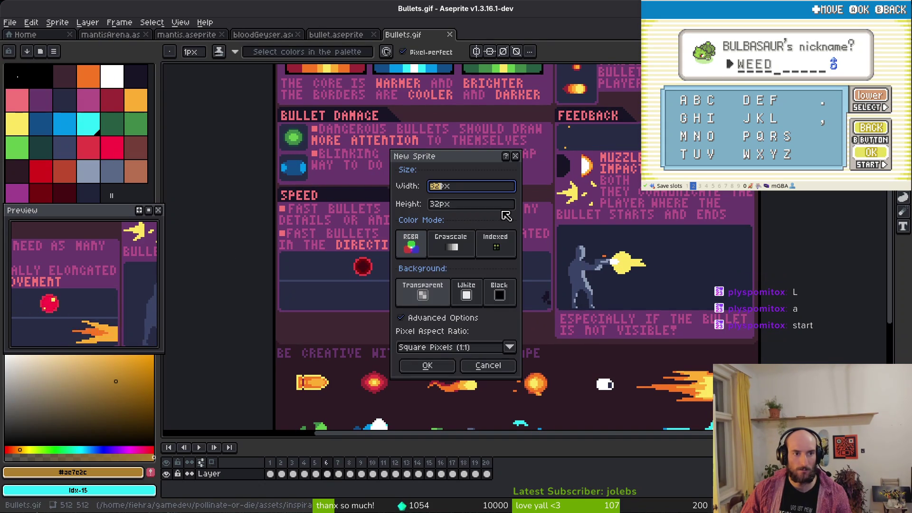
{"action": "type", "text": "64"}
{"action": "key", "text": "Tab"}
{"action": "type", "text": "64"}
{"action": "key", "text": "Return"}
{"action": "scroll", "coordinate": [533, 205], "scroll_direction": "up", "scroll_amount": 5}
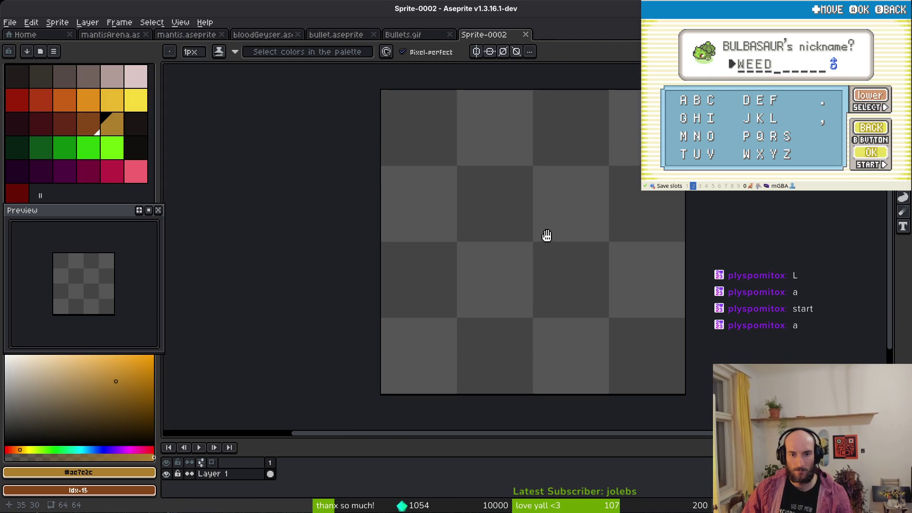
{"action": "key", "text": "v"}
Save it as muzzleflash.aseprite in assets/aseprite and pick bright yellow
{"action": "key", "text": "ctrl+s"}
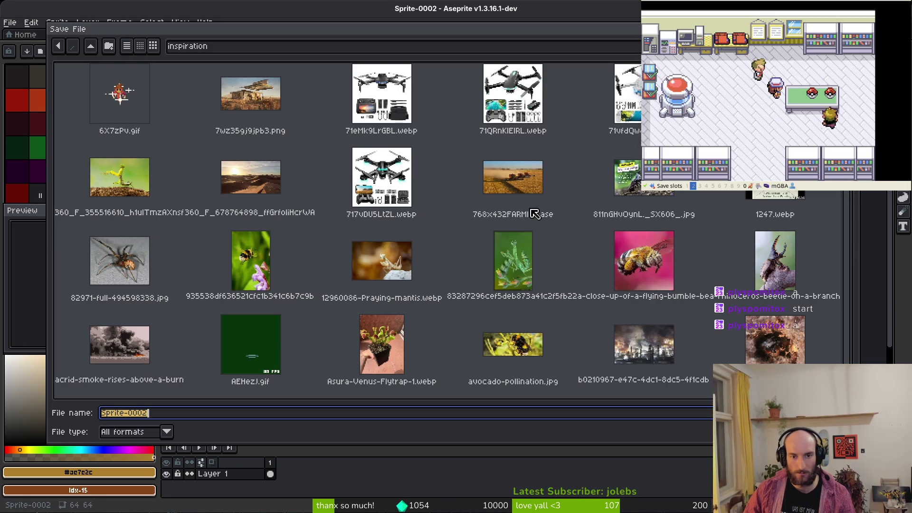
{"action": "type", "text": "muzze"}
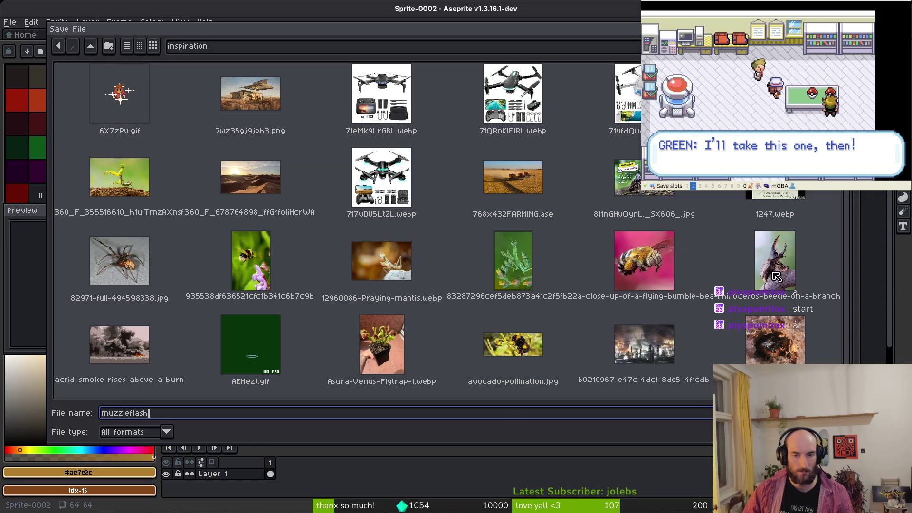
{"action": "left_click", "coordinate": [90, 45]}
{"action": "double_click", "coordinate": [150, 90]}
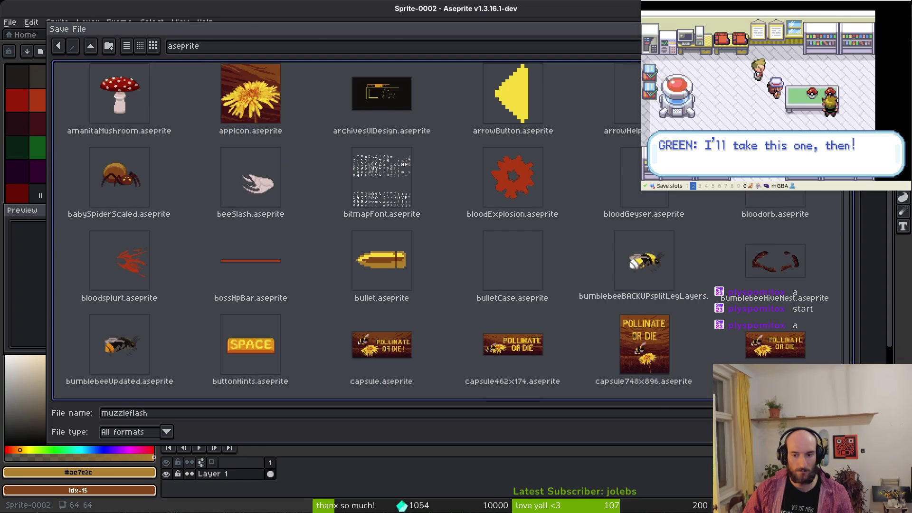
{"action": "key", "text": "Return"}
{"action": "left_click", "coordinate": [136, 100]}
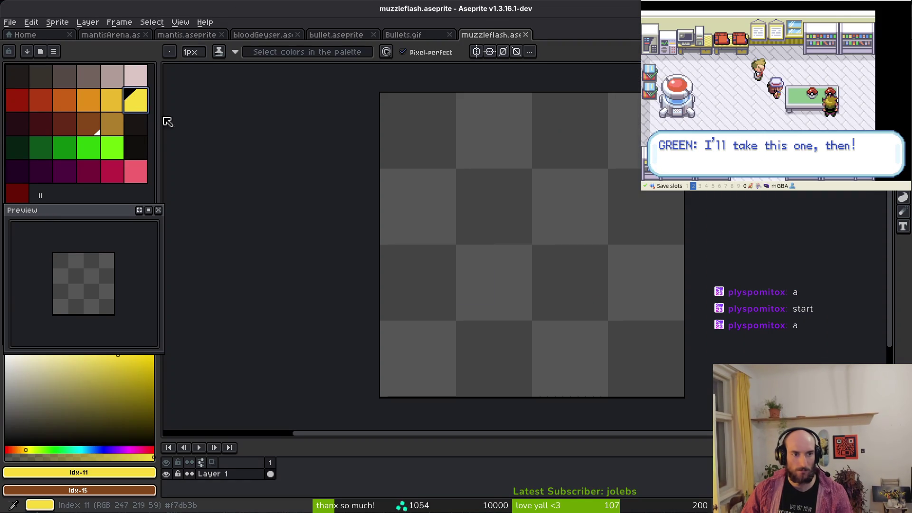
Draw the yellow flash rays and a thin straight streak extending to the right
{"action": "scroll", "coordinate": [469, 232], "scroll_direction": "up", "scroll_amount": 2}
{"action": "left_click_drag", "start_coordinate": [462, 249], "coordinate": [489, 233]}
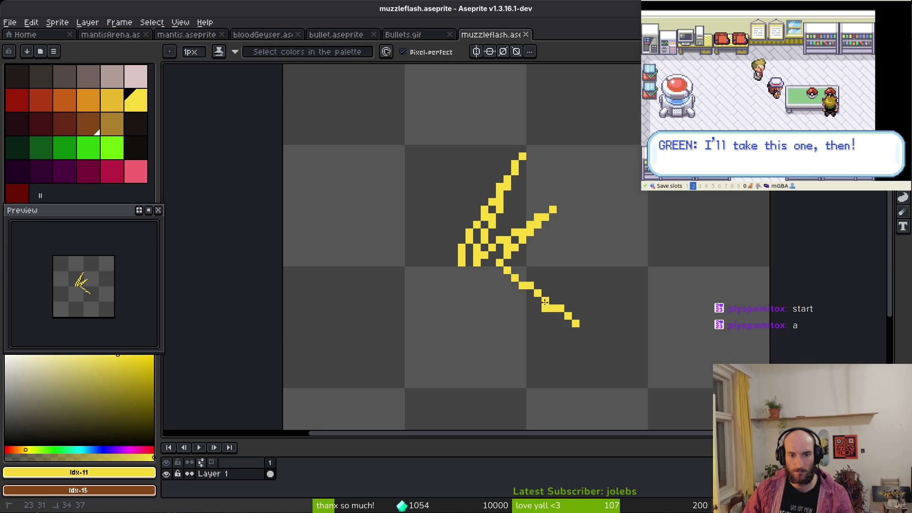
{"action": "key", "text": "ctrl+z"}
{"action": "key", "text": "ctrl+z"}
{"action": "key", "text": "ctrl+z"}
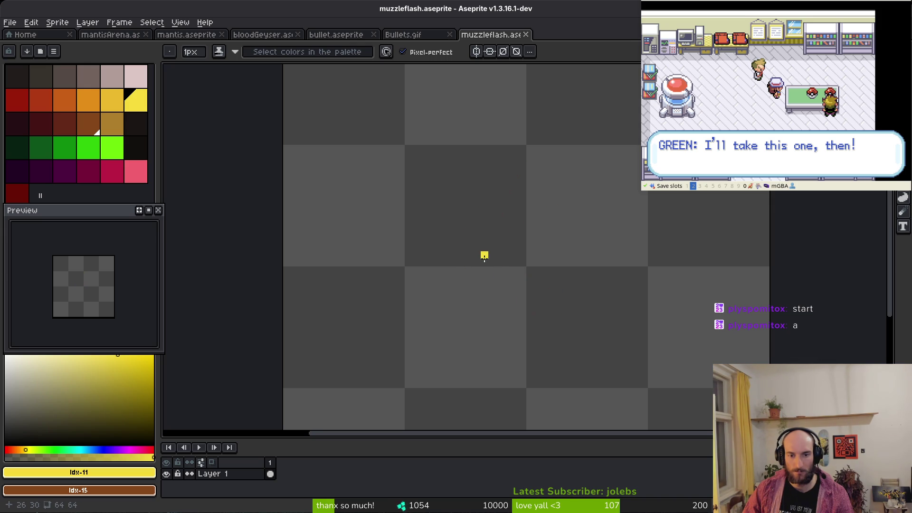
{"action": "key", "text": "ctrl+y"}
{"action": "key", "text": "ctrl+y"}
{"action": "key", "text": "ctrl+y"}
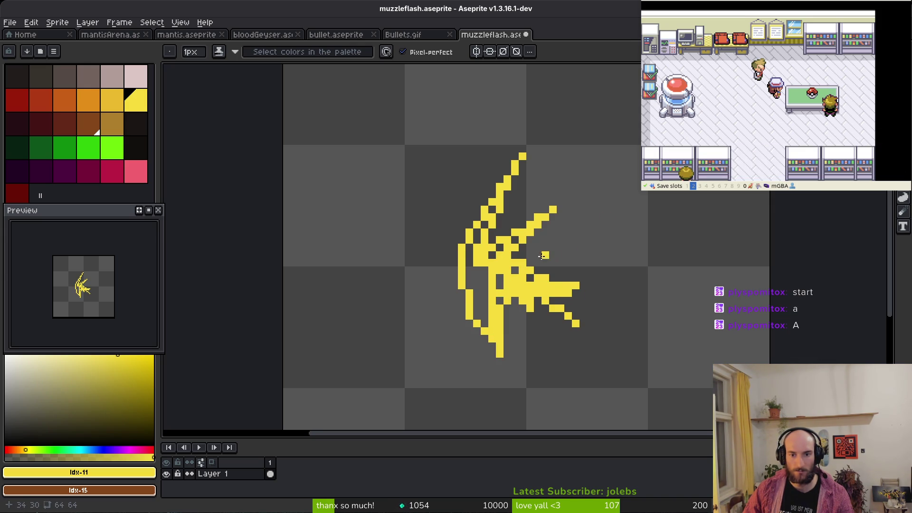
{"action": "left_click_drag", "start_coordinate": [509, 247], "coordinate": [663, 243]}
{"action": "key", "text": "ctrl+z"}
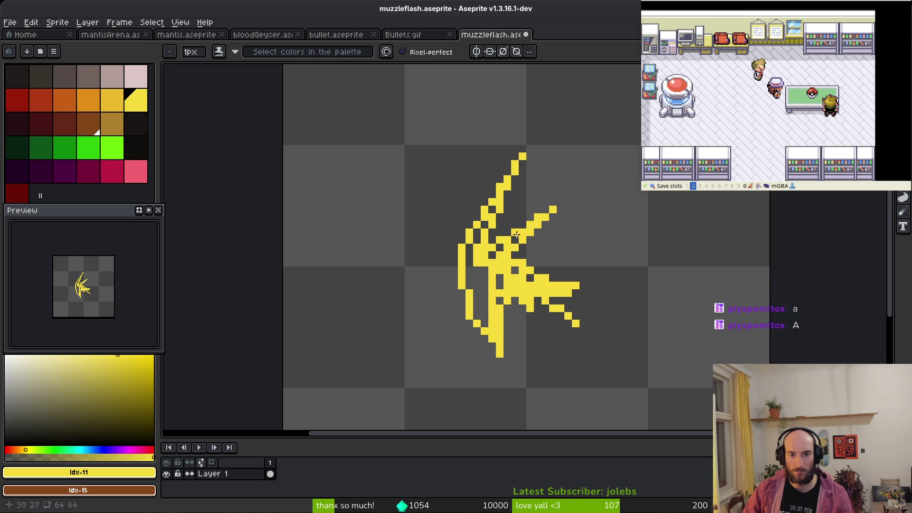
{"action": "left_click_drag", "start_coordinate": [512, 232], "coordinate": [649, 269]}
{"action": "key", "text": "ctrl+z"}
{"action": "mouse_move", "coordinate": [537, 255]}
{"action": "left_mouse_down"}
{"action": "mouse_move", "coordinate": [662, 264]}
{"action": "mouse_move", "coordinate": [636, 278]}
{"action": "left_mouse_up"}
Fill the dark gaps inside the flash centre and its left arm with yellow
{"action": "key", "text": "e"}
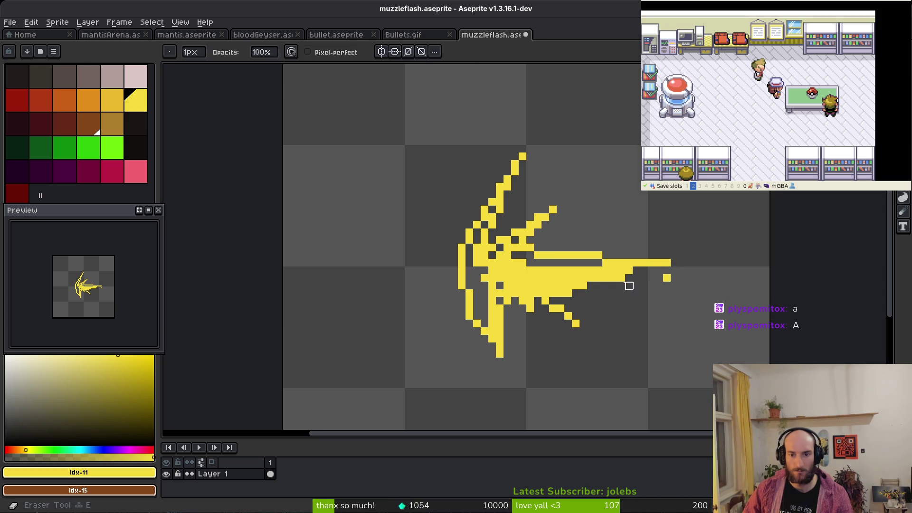
{"action": "key", "text": "b"}
{"action": "scroll", "coordinate": [637, 293], "scroll_direction": "up", "scroll_amount": 4}
{"action": "scroll", "coordinate": [499, 277], "scroll_direction": "down", "scroll_amount": 2}
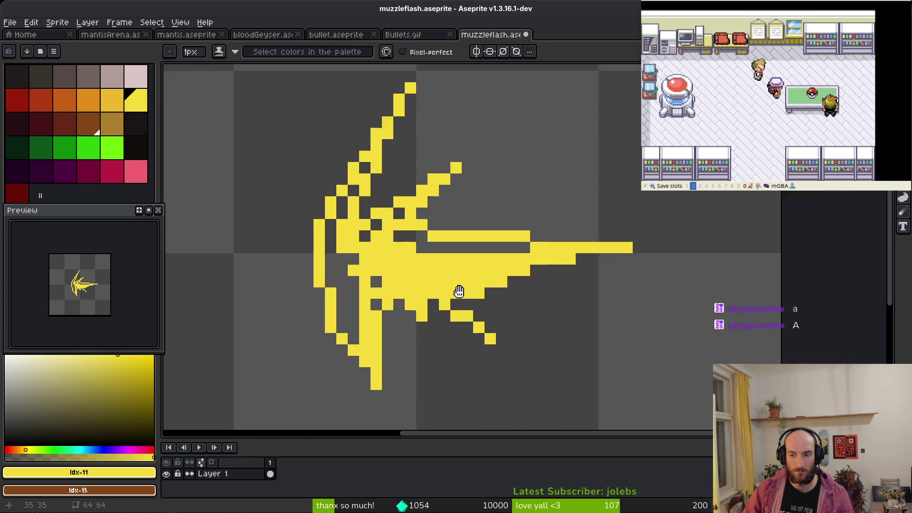
{"action": "left_click_drag", "start_coordinate": [602, 278], "coordinate": [495, 265]}
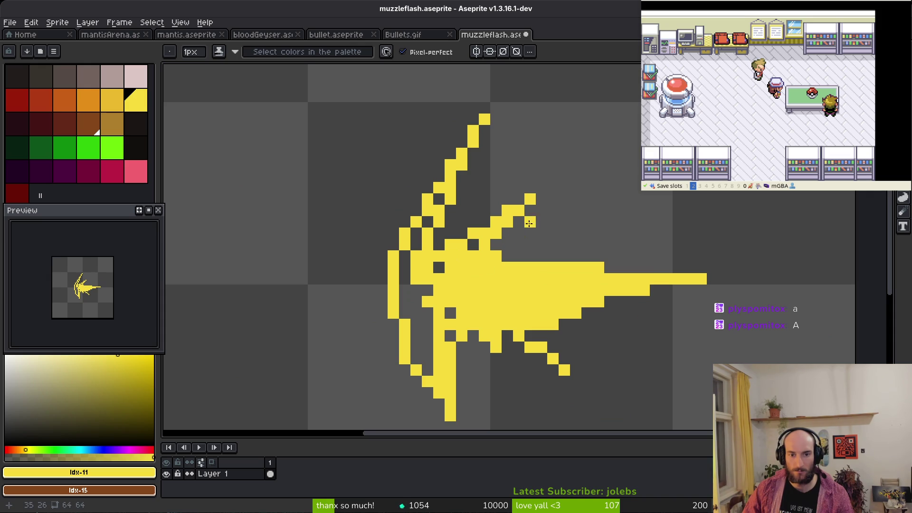
{"action": "left_click_drag", "start_coordinate": [495, 235], "coordinate": [500, 266]}
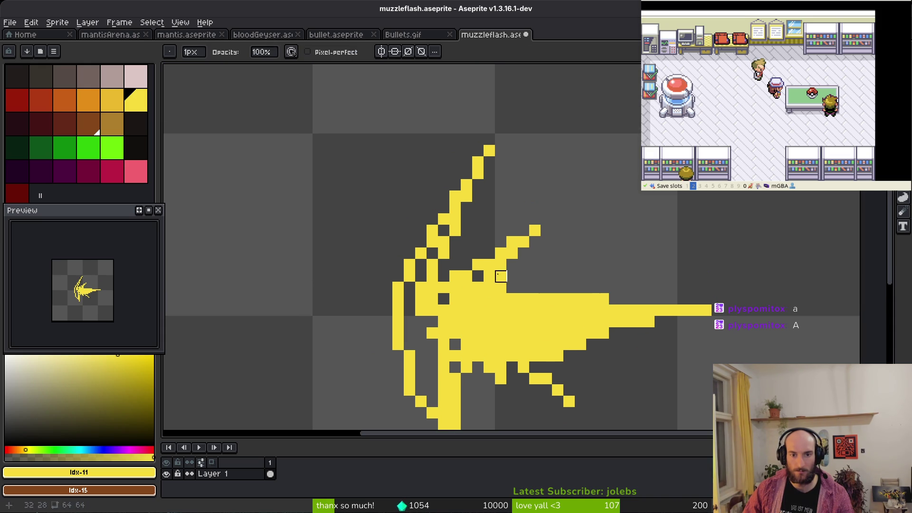
{"action": "left_click_drag", "start_coordinate": [455, 238], "coordinate": [410, 346]}
Fill the dark row of pixels in the flash's lower arm with yellow
{"action": "scroll", "coordinate": [409, 346], "scroll_direction": "down", "scroll_amount": 2}
{"action": "key", "text": "e"}
{"action": "scroll", "coordinate": [410, 349], "scroll_direction": "down", "scroll_amount": 2}
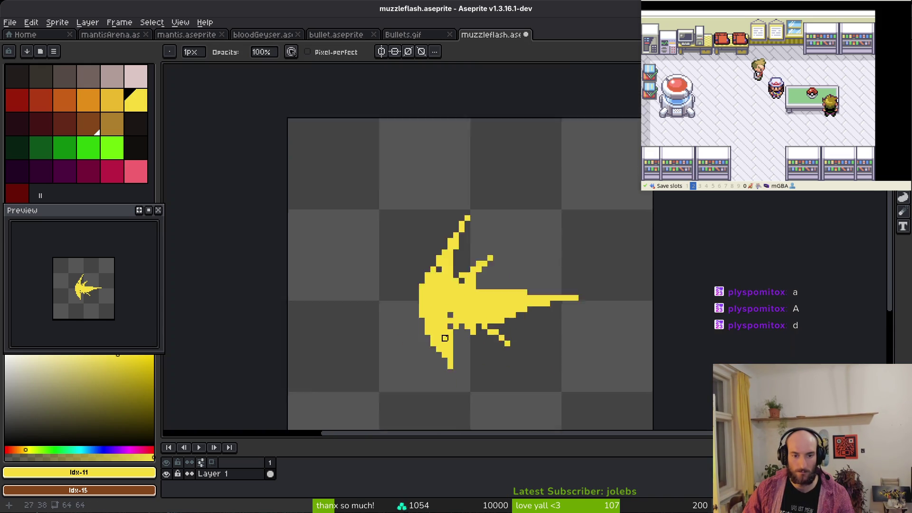
{"action": "scroll", "coordinate": [414, 365], "scroll_direction": "up", "scroll_amount": 2}
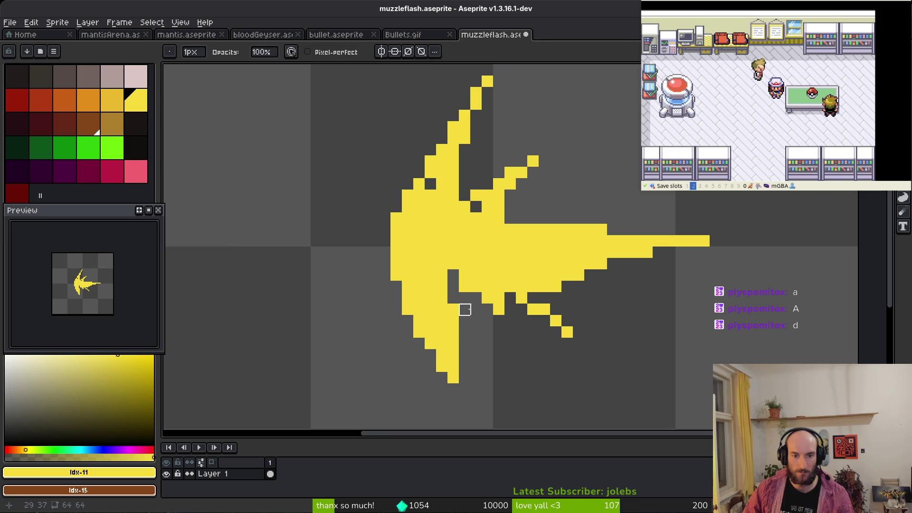
{"action": "key", "text": "b"}
{"action": "left_click_drag", "start_coordinate": [453, 298], "coordinate": [476, 298]}
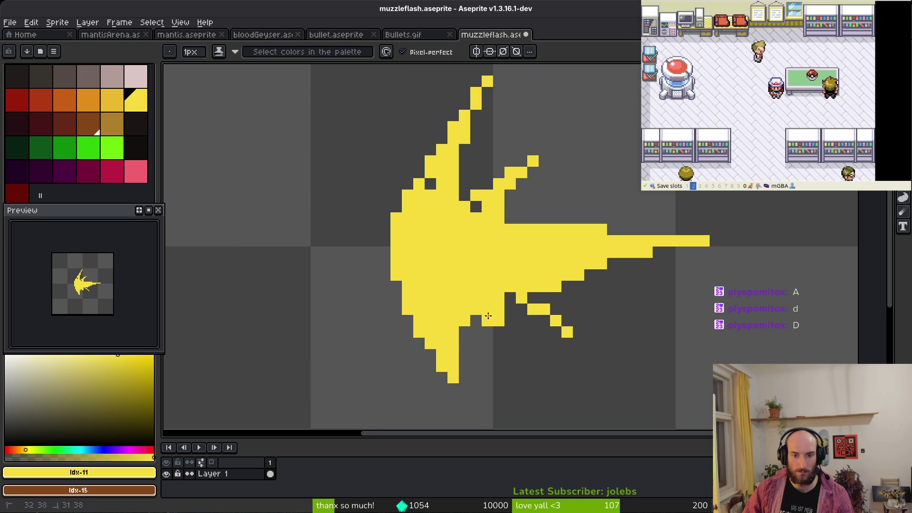
{"action": "key", "text": "e"}
{"action": "key", "text": "b"}
{"action": "scroll", "coordinate": [623, 343], "scroll_direction": "down", "scroll_amount": 4}
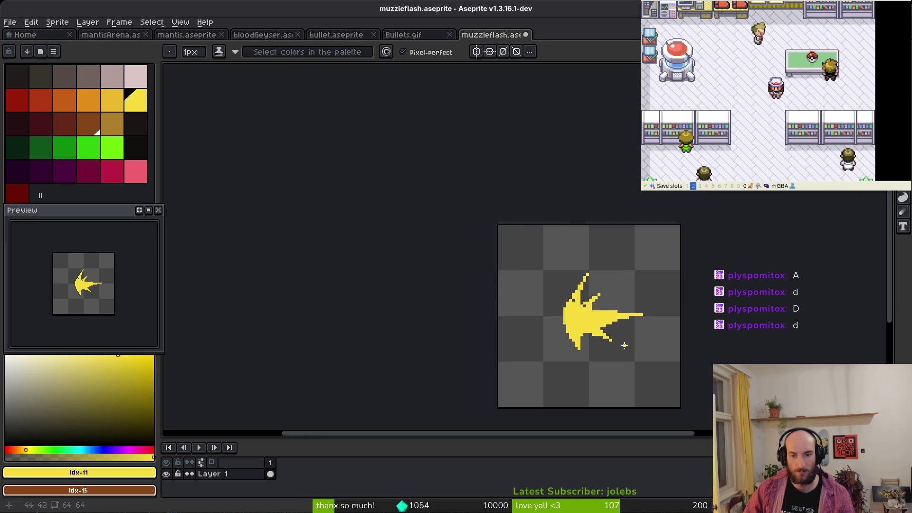
{"action": "scroll", "coordinate": [580, 341], "scroll_direction": "up", "scroll_amount": 4}
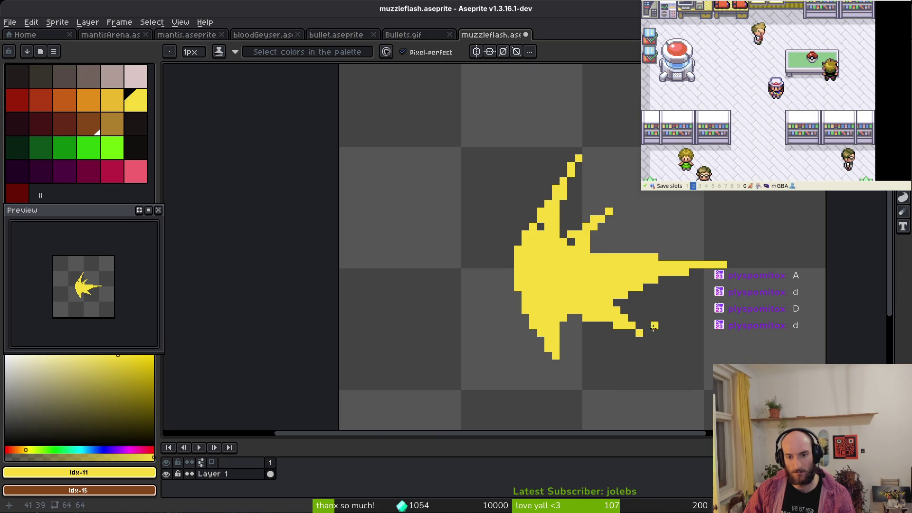
{"action": "scroll", "coordinate": [630, 324], "scroll_direction": "up", "scroll_amount": 3}
Erase the lone stray pixel at the tip of the lower streak
{"action": "left_click_drag", "start_coordinate": [641, 341], "coordinate": [610, 305]}
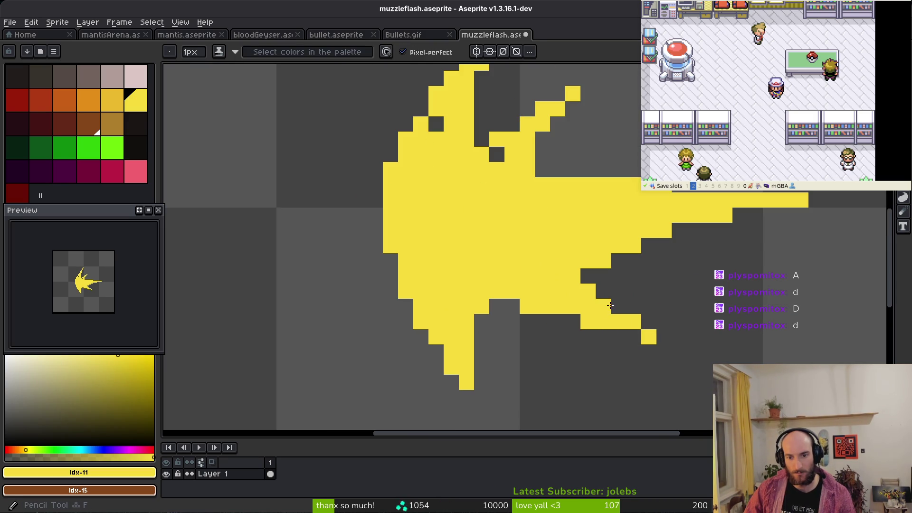
{"action": "scroll", "coordinate": [621, 345], "scroll_direction": "down", "scroll_amount": 2}
{"action": "scroll", "coordinate": [640, 308], "scroll_direction": "up", "scroll_amount": 2}
{"action": "key", "text": "ctrl+z"}
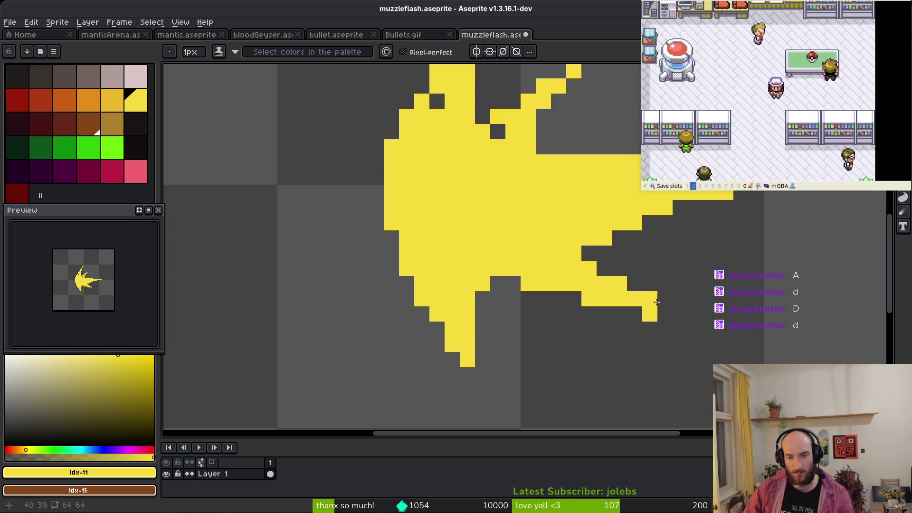
{"action": "key", "text": "e"}
{"action": "left_click", "coordinate": [650, 317]}
{"action": "scroll", "coordinate": [680, 334], "scroll_direction": "down", "scroll_amount": 5}
{"action": "scroll", "coordinate": [594, 306], "scroll_direction": "up", "scroll_amount": 2}
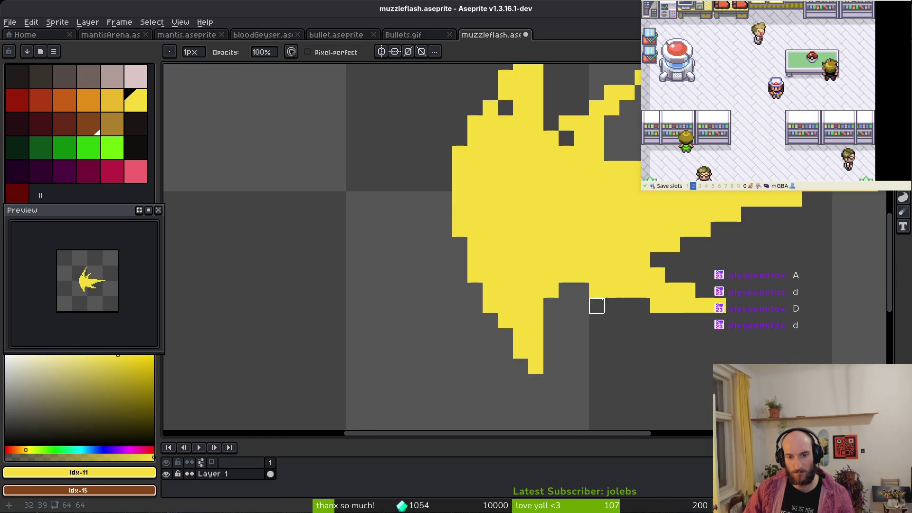
{"action": "scroll", "coordinate": [638, 298], "scroll_direction": "down", "scroll_amount": 2}
{"action": "scroll", "coordinate": [639, 298], "scroll_direction": "up", "scroll_amount": 5}
{"action": "key", "text": "b"}
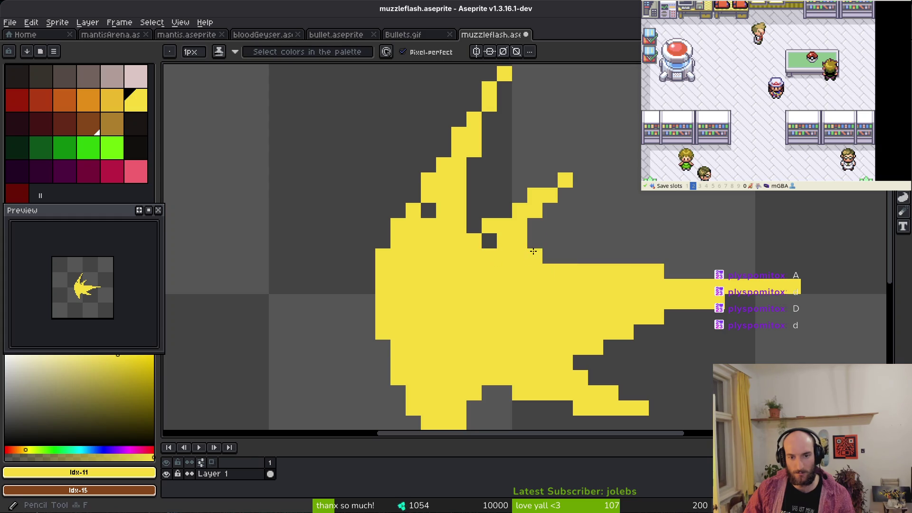
Fill a short yellow column, erase a stray edge pixel, and save the muzzle flash
{"action": "left_click_drag", "start_coordinate": [535, 214], "coordinate": [556, 255]}
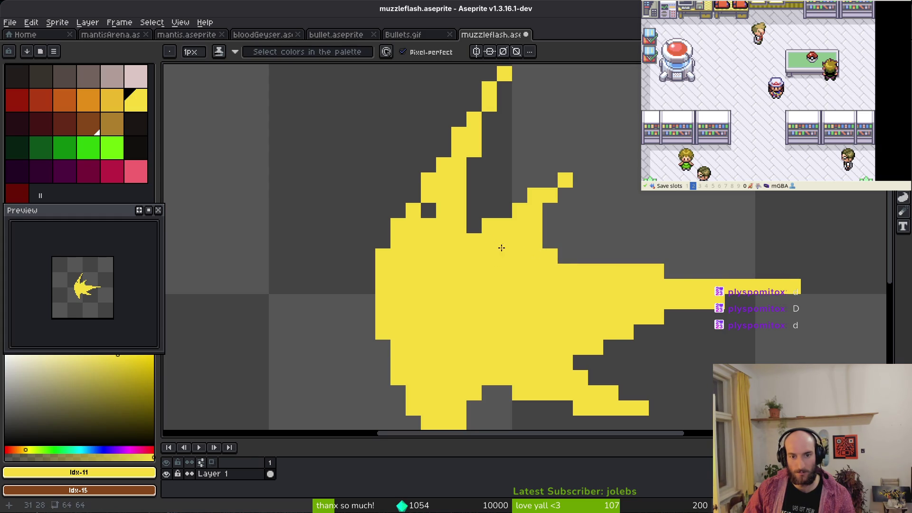
{"action": "scroll", "coordinate": [494, 247], "scroll_direction": "down", "scroll_amount": 8}
{"action": "scroll", "coordinate": [541, 354], "scroll_direction": "up", "scroll_amount": 5}
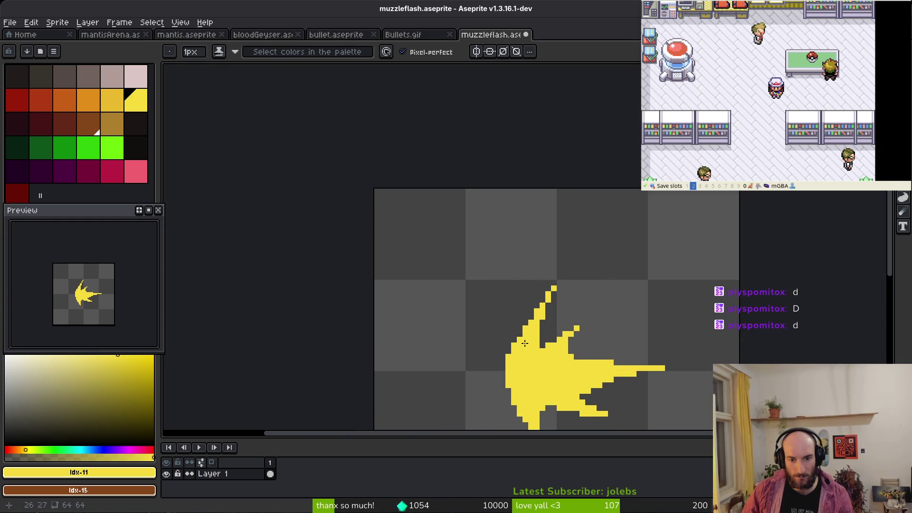
{"action": "scroll", "coordinate": [521, 327], "scroll_direction": "up", "scroll_amount": 3}
{"action": "key", "text": "e"}
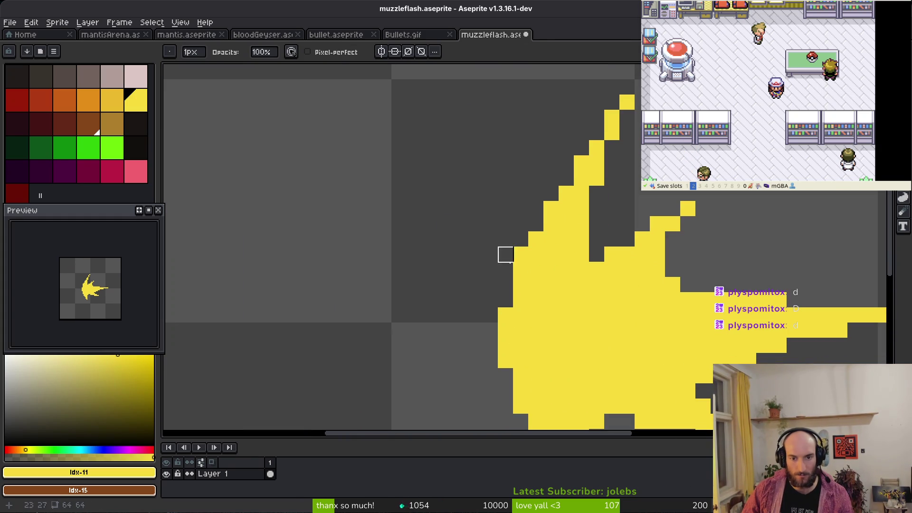
{"action": "left_click", "coordinate": [521, 254]}
{"action": "key", "text": "b"}
{"action": "scroll", "coordinate": [522, 269], "scroll_direction": "down", "scroll_amount": 3}
{"action": "key", "text": "ctrl+s"}
Erase the topmost tip pixel of the flash and save again
{"action": "scroll", "coordinate": [565, 169], "scroll_direction": "up", "scroll_amount": 4}
{"action": "key", "text": "e"}
{"action": "left_click", "coordinate": [555, 124]}
{"action": "scroll", "coordinate": [675, 216], "scroll_direction": "down", "scroll_amount": 4}
{"action": "key", "text": "ctrl+s"}
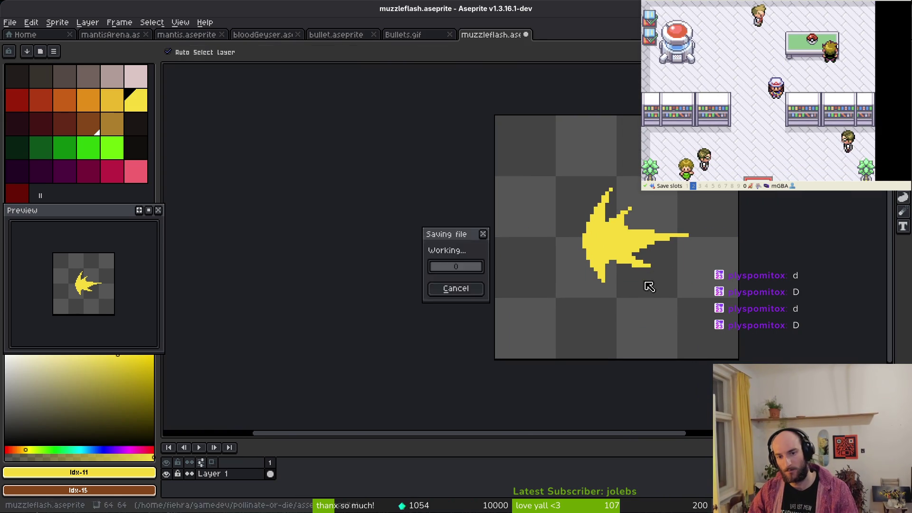
{"action": "scroll", "coordinate": [636, 257], "scroll_direction": "down", "scroll_amount": 1}
Add empty frames and a new Layer 2 placed below Layer 1, then save
{"action": "key", "text": "alt"}
{"action": "key", "text": "alt"}
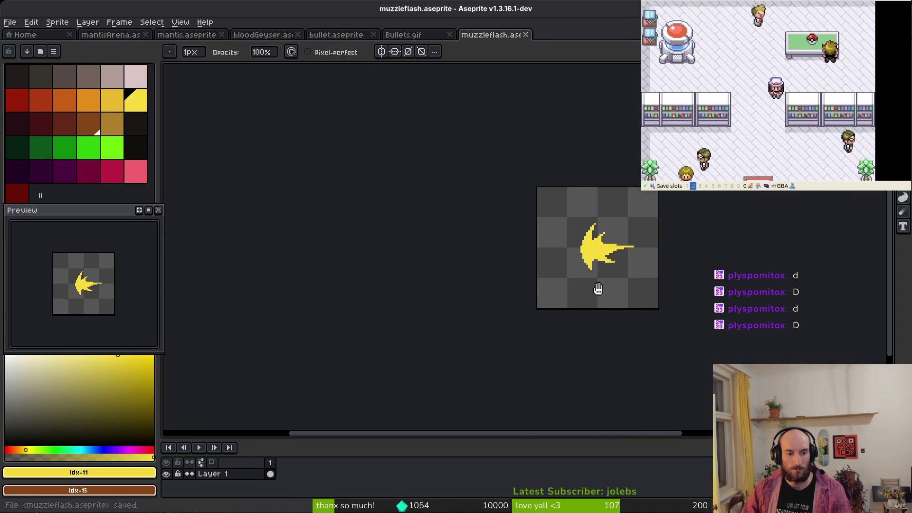
{"action": "key", "text": "alt+b"}
{"action": "key", "text": "alt+b"}
{"action": "key", "text": "alt+b"}
{"action": "key", "text": "shift+n"}
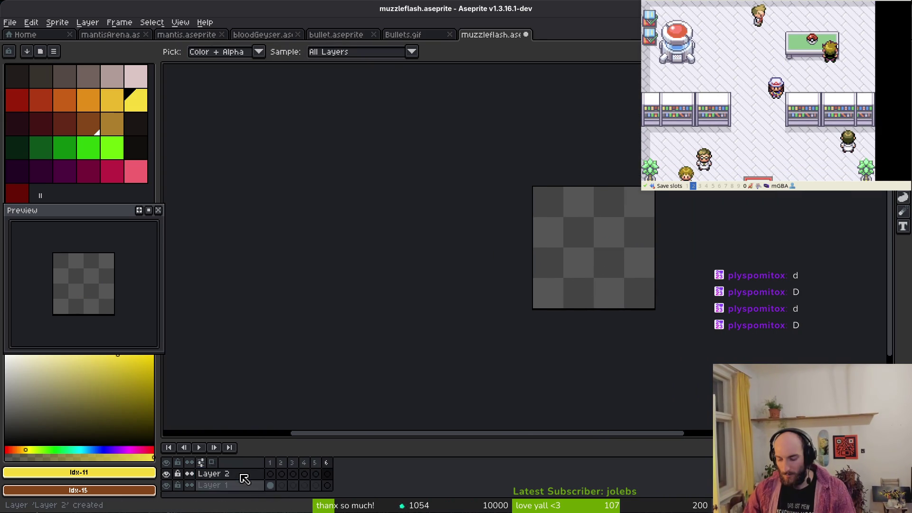
{"action": "left_click_drag", "start_coordinate": [244, 478], "coordinate": [250, 492]}
{"action": "key", "text": "ctrl+s"}
{"action": "left_click_drag", "start_coordinate": [567, 250], "coordinate": [591, 257]}
{"action": "key", "text": "comma"}
{"action": "key", "text": "comma"}
{"action": "key", "text": "comma"}
{"action": "key", "text": "comma"}
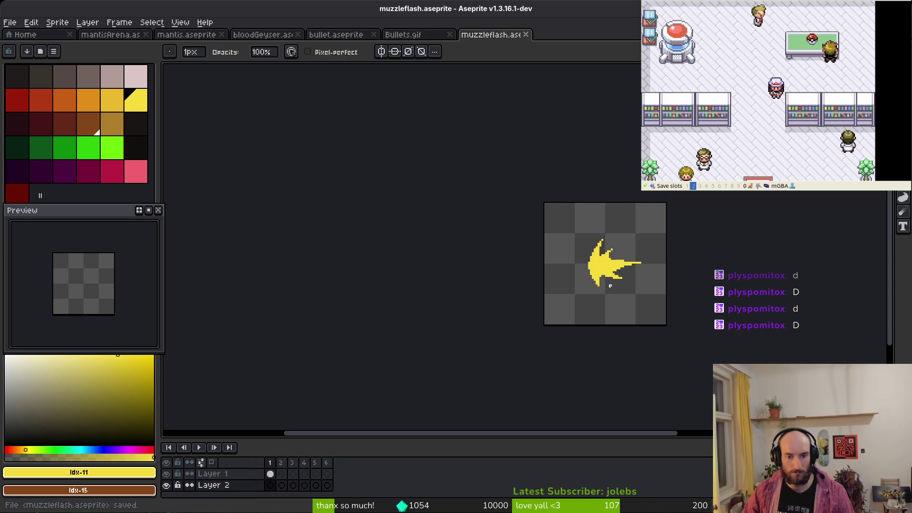
{"action": "key", "text": "alt+Tab"}
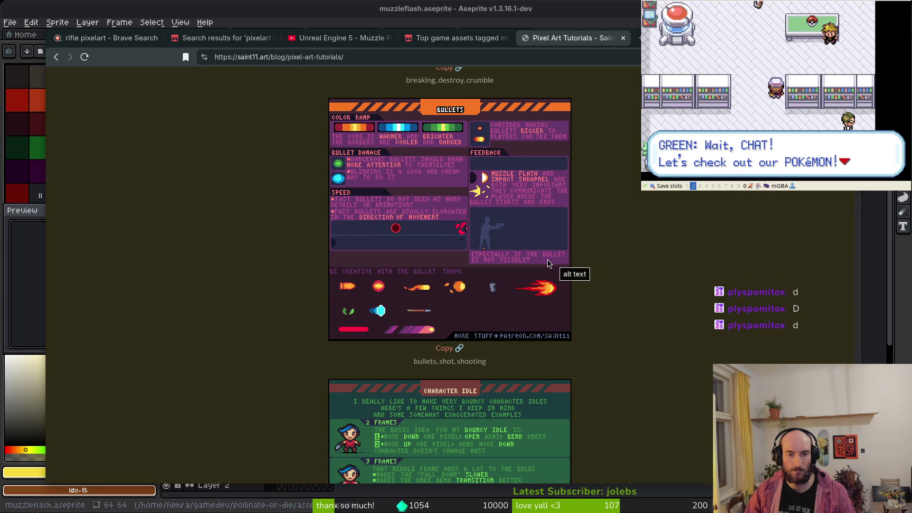
Scroll the saint11.art sheets down to the Alignment sheet, then close the tutorials page
{"action": "scroll", "coordinate": [531, 252], "scroll_direction": "down", "scroll_amount": 15}
{"action": "scroll", "coordinate": [538, 323], "scroll_direction": "down", "scroll_amount": 15}
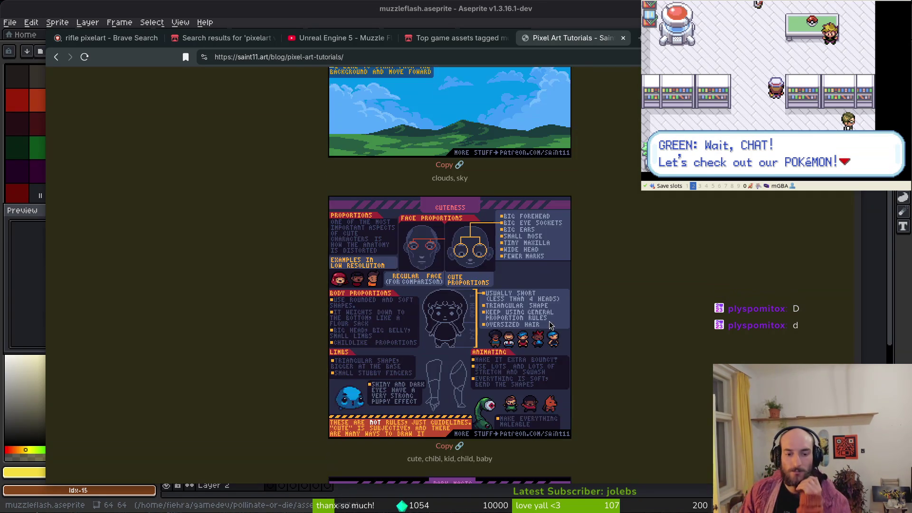
{"action": "scroll", "coordinate": [523, 323], "scroll_direction": "down", "scroll_amount": 10}
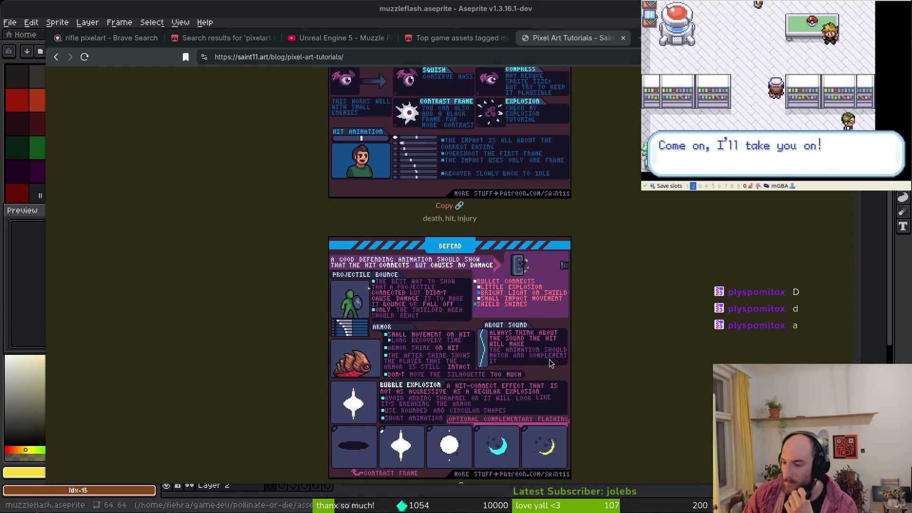
{"action": "scroll", "coordinate": [490, 350], "scroll_direction": "down", "scroll_amount": 4}
{"action": "scroll", "coordinate": [512, 397], "scroll_direction": "down", "scroll_amount": 2}
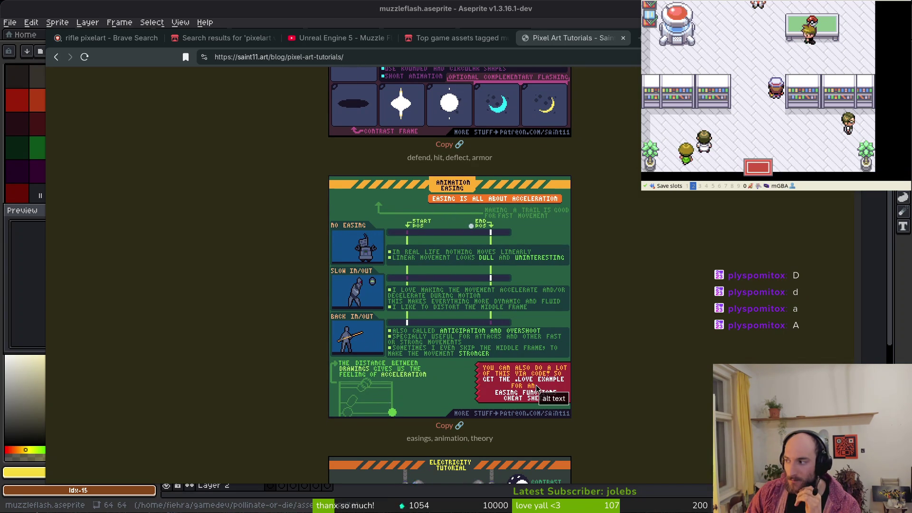
{"action": "scroll", "coordinate": [552, 343], "scroll_direction": "down", "scroll_amount": 3}
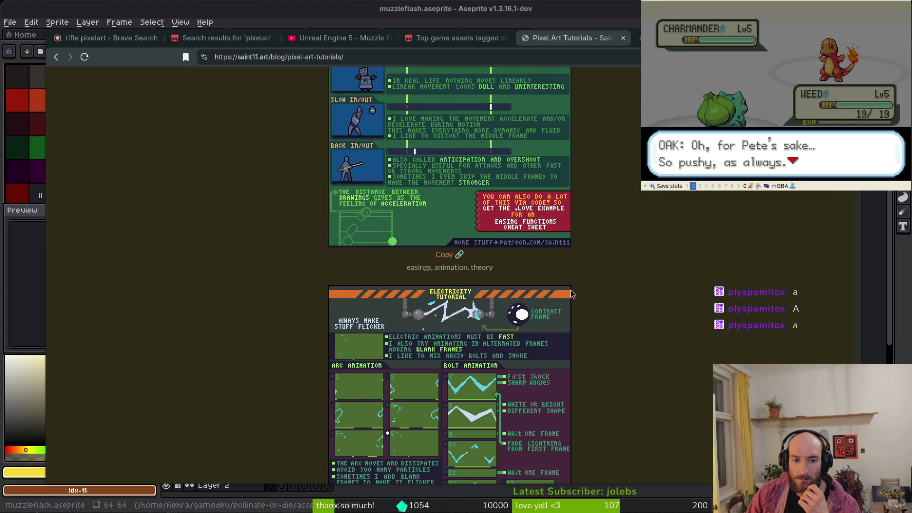
{"action": "scroll", "coordinate": [572, 296], "scroll_direction": "down", "scroll_amount": 7}
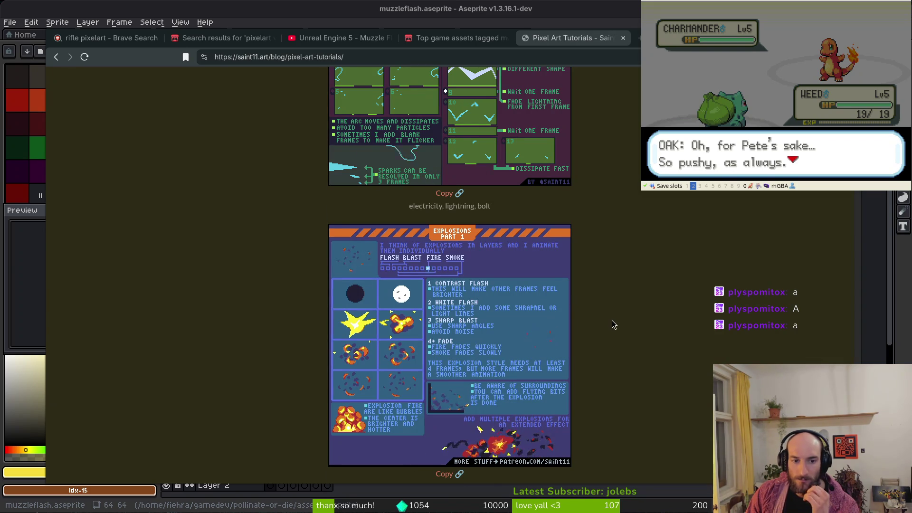
{"action": "scroll", "coordinate": [613, 323], "scroll_direction": "down", "scroll_amount": 4}
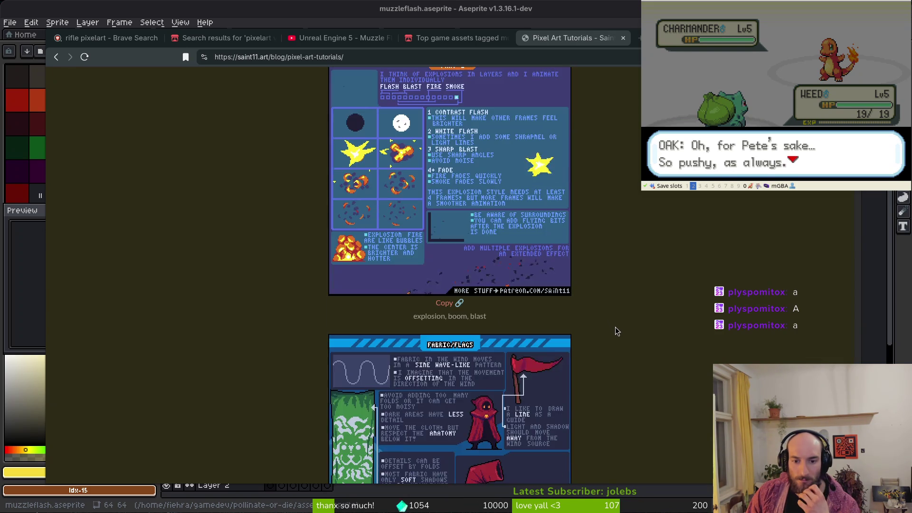
{"action": "scroll", "coordinate": [616, 329], "scroll_direction": "down", "scroll_amount": 9}
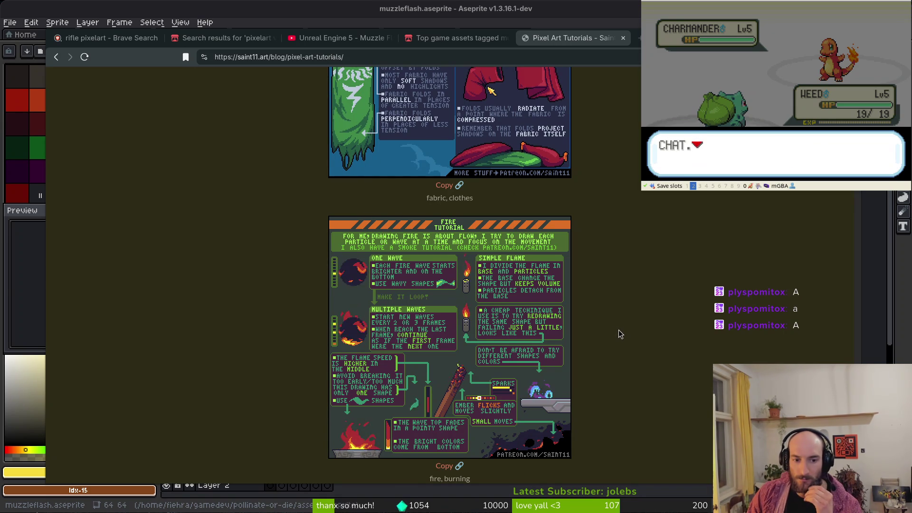
{"action": "scroll", "coordinate": [617, 330], "scroll_direction": "down", "scroll_amount": 6}
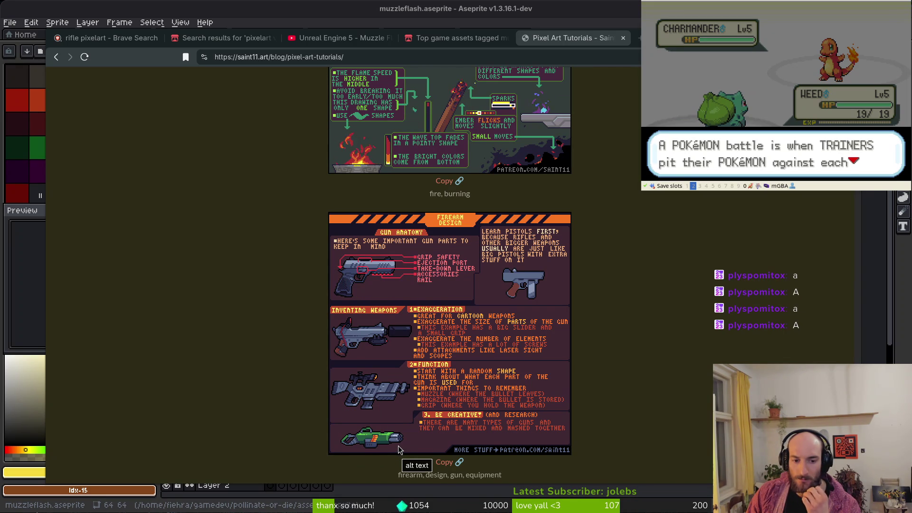
{"action": "scroll", "coordinate": [401, 444], "scroll_direction": "down", "scroll_amount": 5}
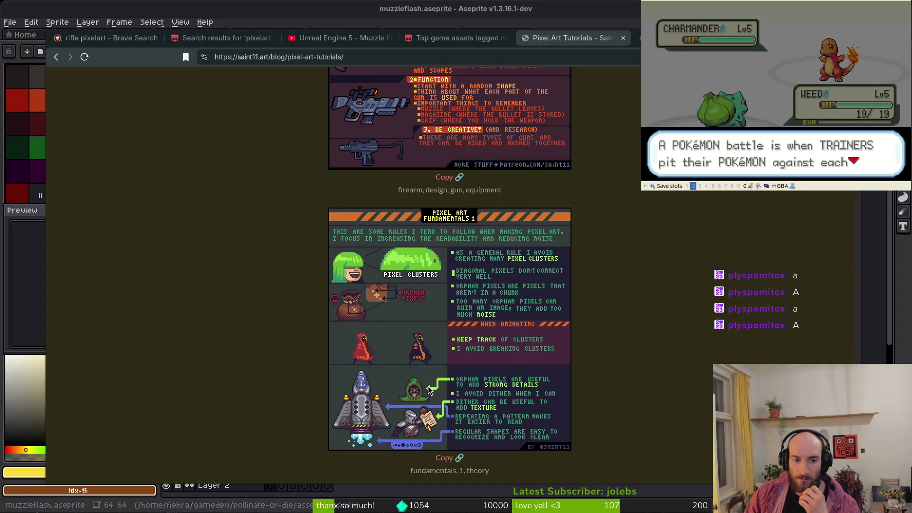
{"action": "scroll", "coordinate": [504, 336], "scroll_direction": "down", "scroll_amount": 10}
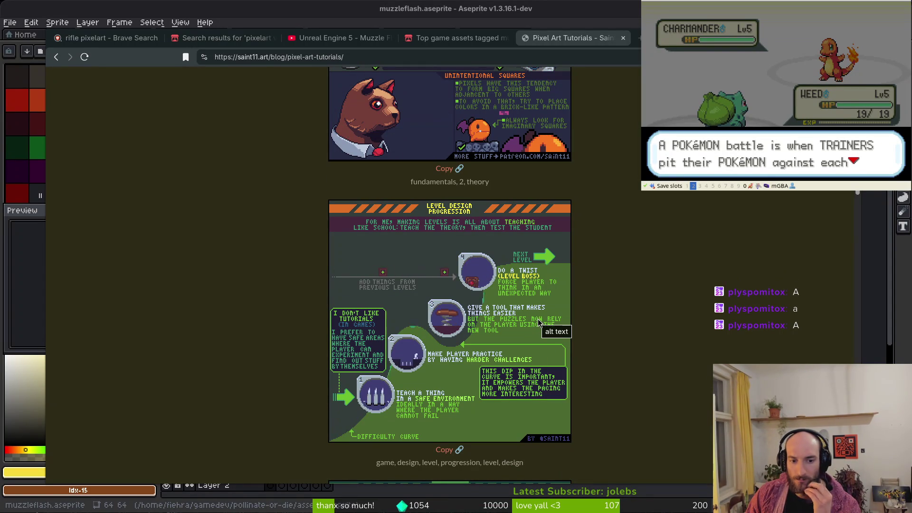
{"action": "scroll", "coordinate": [627, 323], "scroll_direction": "down", "scroll_amount": 5}
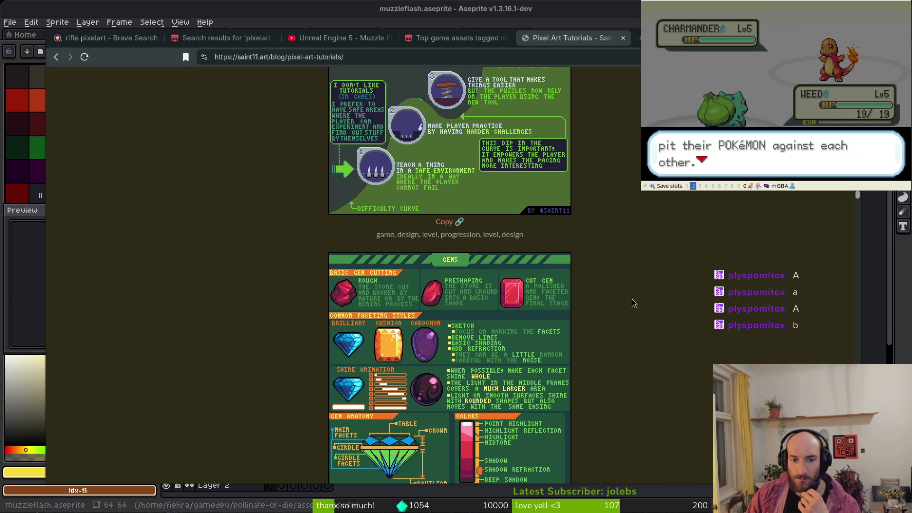
{"action": "scroll", "coordinate": [634, 304], "scroll_direction": "down", "scroll_amount": 5}
{"action": "scroll", "coordinate": [631, 299], "scroll_direction": "down", "scroll_amount": 3}
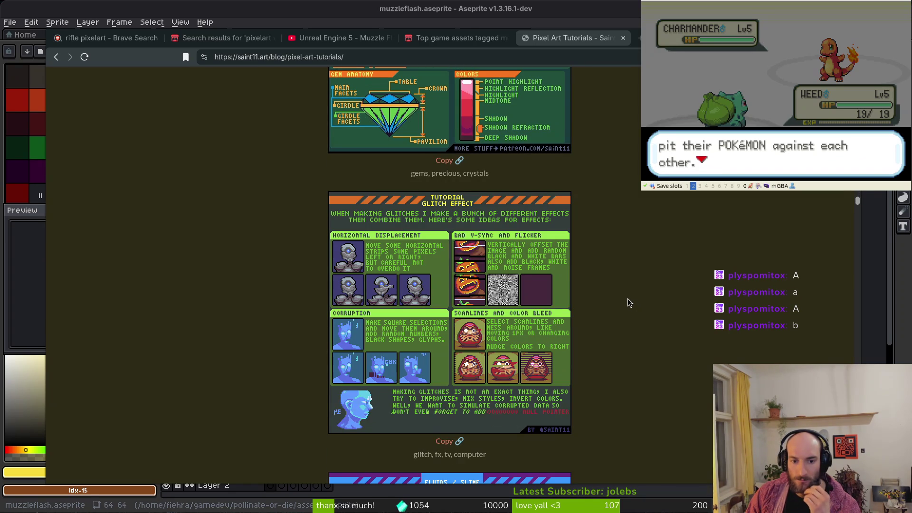
{"action": "scroll", "coordinate": [628, 297], "scroll_direction": "down", "scroll_amount": 3}
{"action": "scroll", "coordinate": [628, 302], "scroll_direction": "down", "scroll_amount": 3}
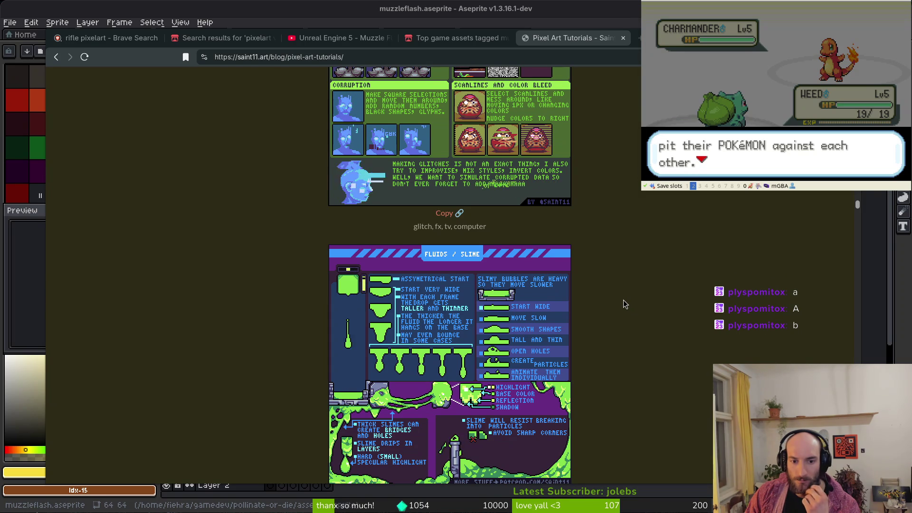
{"action": "scroll", "coordinate": [625, 304], "scroll_direction": "down", "scroll_amount": 4}
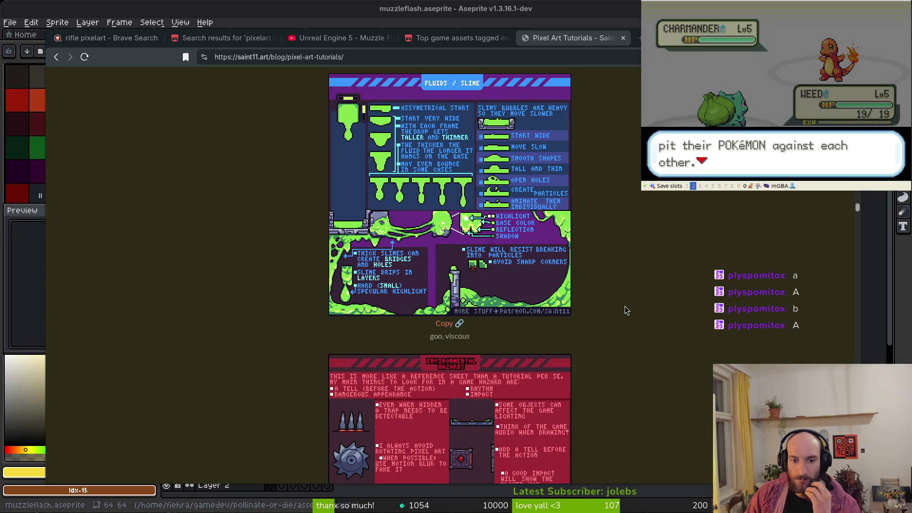
{"action": "scroll", "coordinate": [631, 297], "scroll_direction": "down", "scroll_amount": 4}
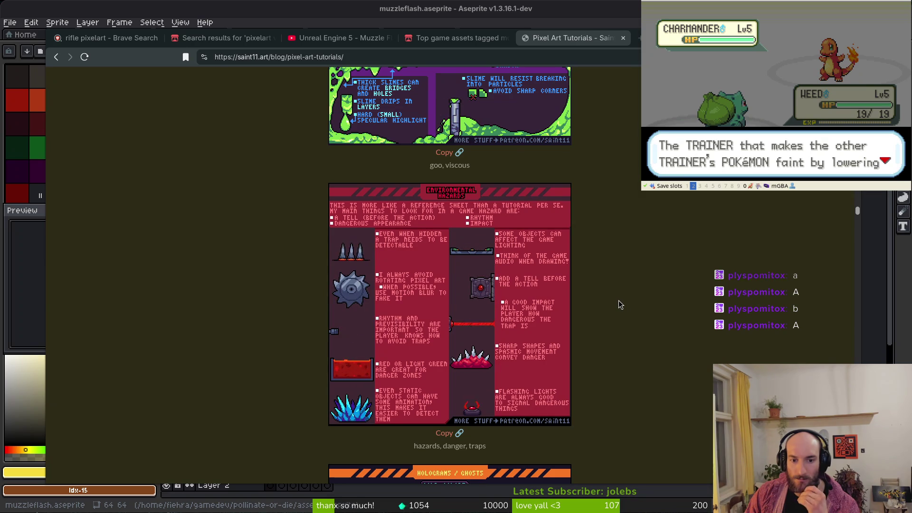
{"action": "scroll", "coordinate": [618, 306], "scroll_direction": "down", "scroll_amount": 3}
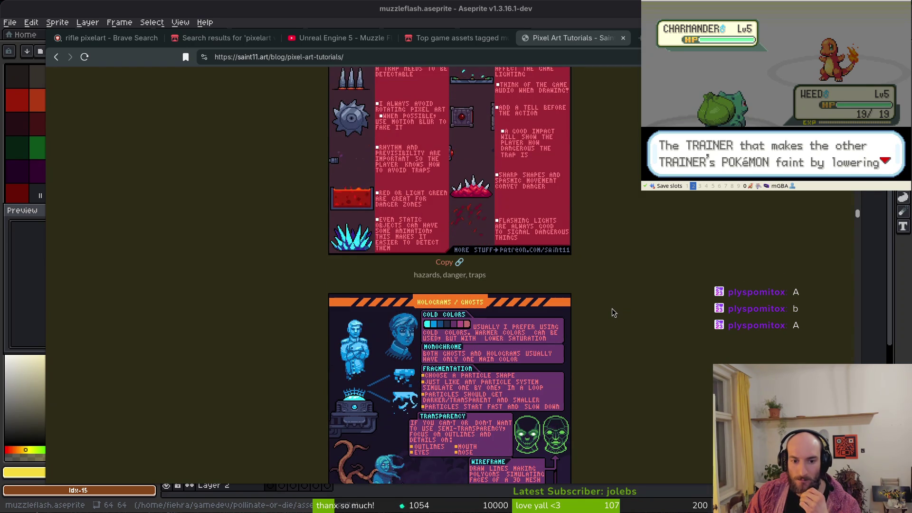
{"action": "scroll", "coordinate": [612, 312], "scroll_direction": "down", "scroll_amount": 2}
{"action": "scroll", "coordinate": [617, 309], "scroll_direction": "down", "scroll_amount": 3}
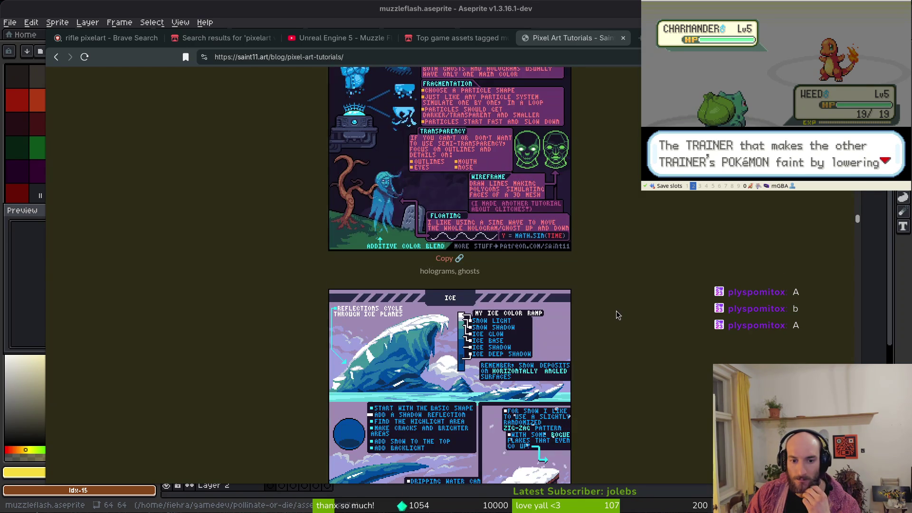
{"action": "scroll", "coordinate": [615, 309], "scroll_direction": "down", "scroll_amount": 10}
{"action": "scroll", "coordinate": [617, 316], "scroll_direction": "down", "scroll_amount": 15}
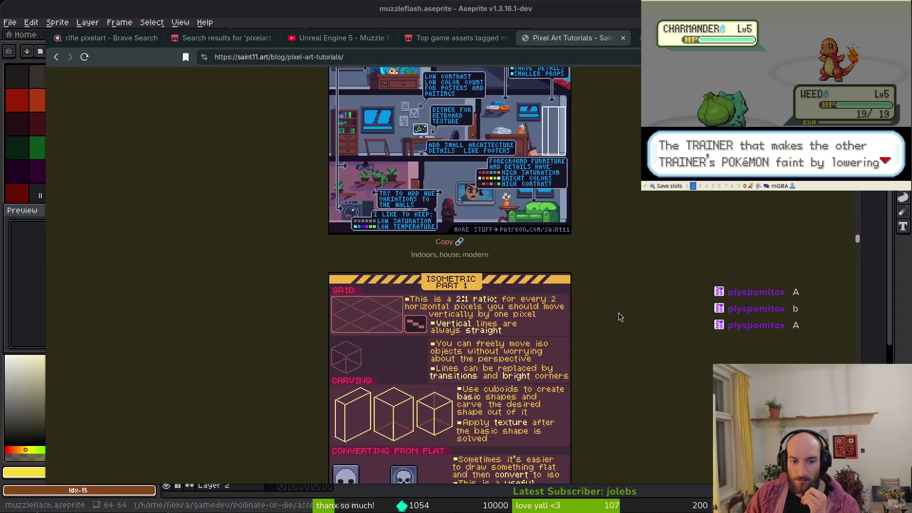
{"action": "scroll", "coordinate": [610, 314], "scroll_direction": "down", "scroll_amount": 15}
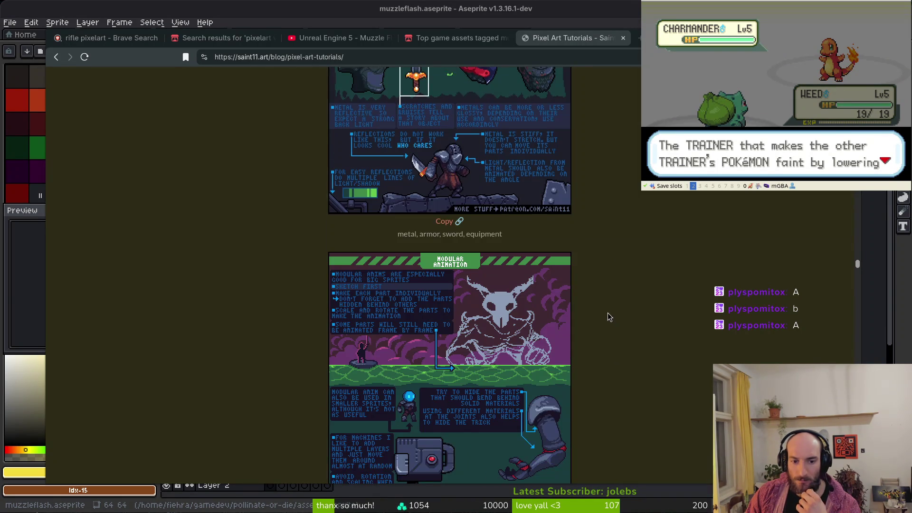
{"action": "scroll", "coordinate": [610, 302], "scroll_direction": "down", "scroll_amount": 15}
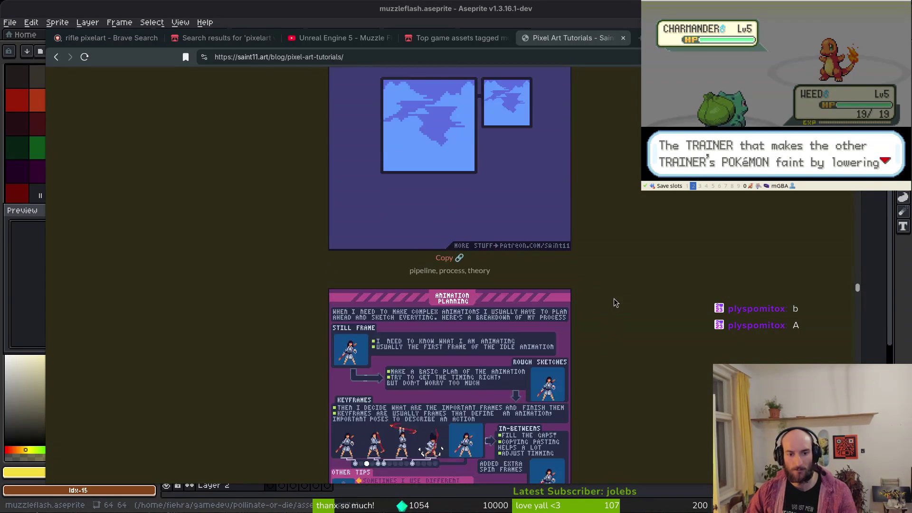
{"action": "scroll", "coordinate": [612, 304], "scroll_direction": "down", "scroll_amount": 15}
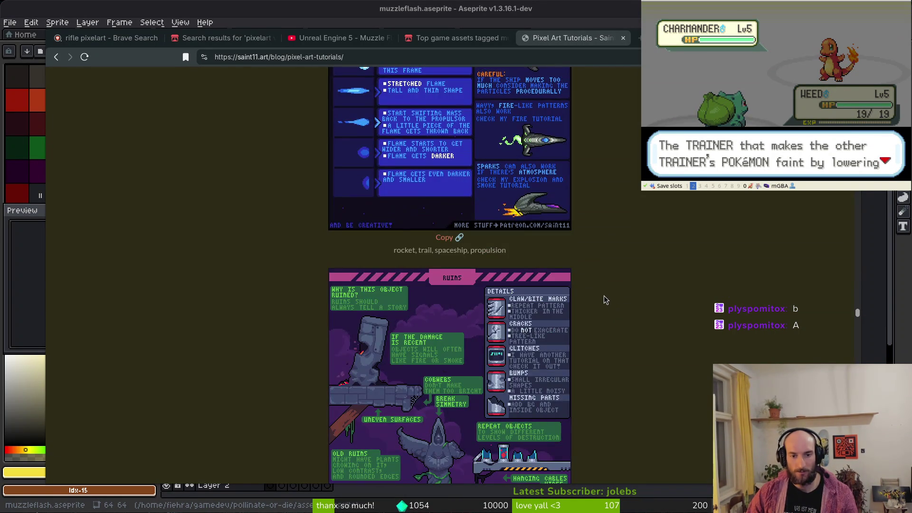
{"action": "scroll", "coordinate": [603, 312], "scroll_direction": "down", "scroll_amount": 15}
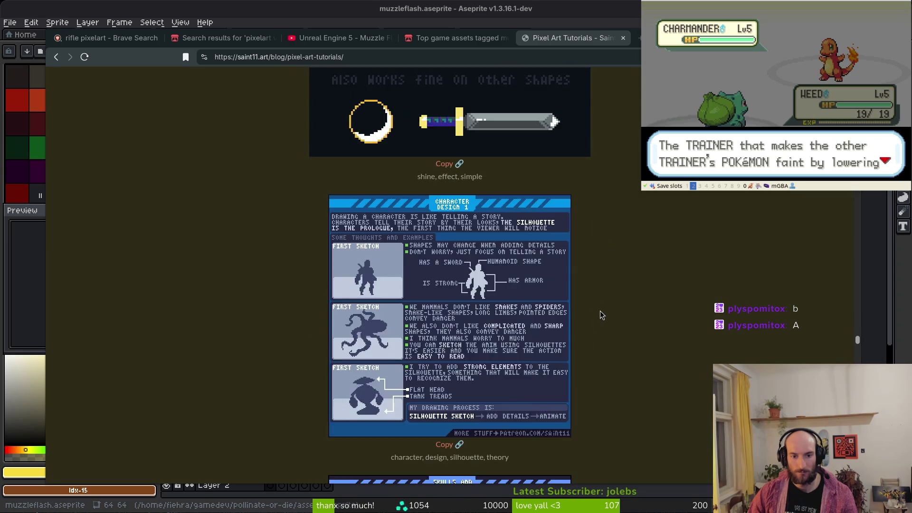
{"action": "scroll", "coordinate": [598, 313], "scroll_direction": "down", "scroll_amount": 5}
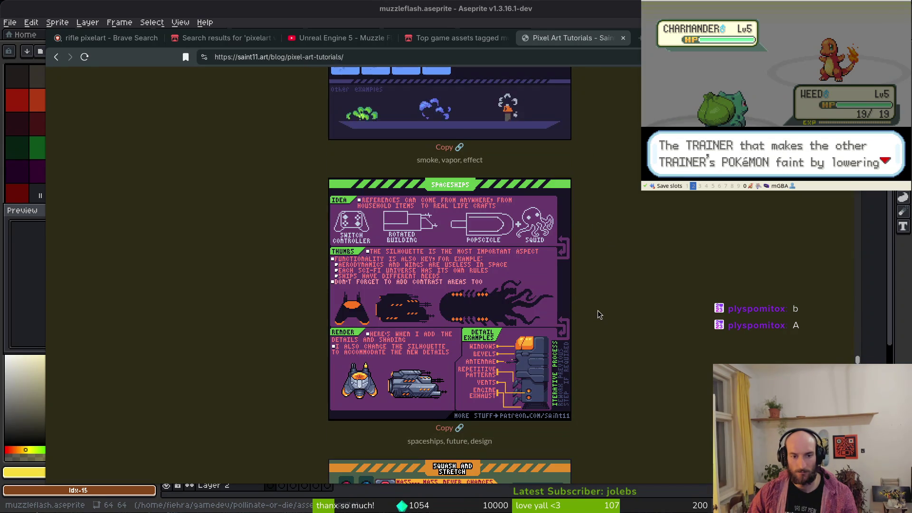
{"action": "scroll", "coordinate": [598, 315], "scroll_direction": "down", "scroll_amount": 15}
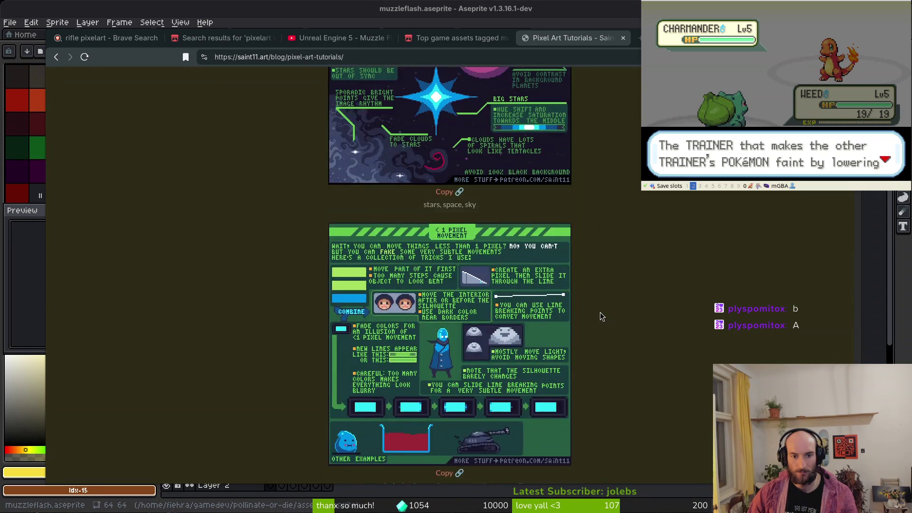
{"action": "scroll", "coordinate": [601, 316], "scroll_direction": "down", "scroll_amount": 15}
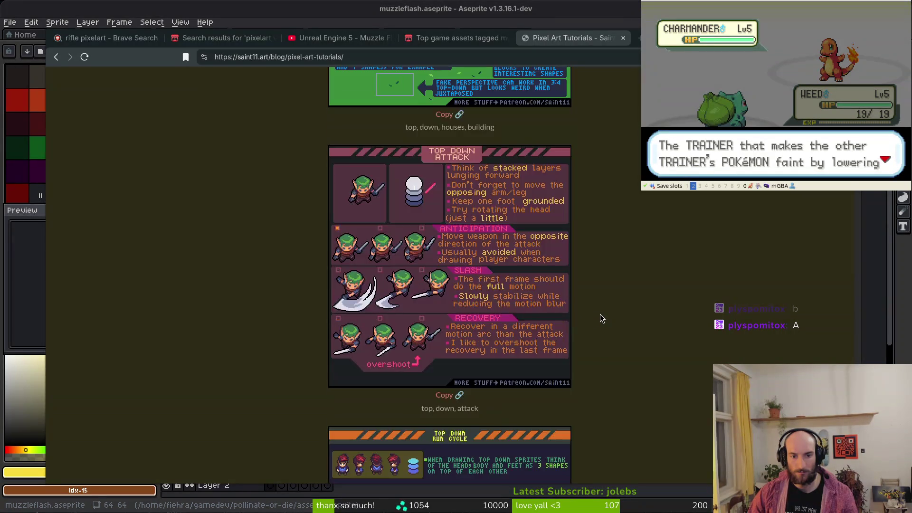
{"action": "scroll", "coordinate": [600, 316], "scroll_direction": "down", "scroll_amount": 15}
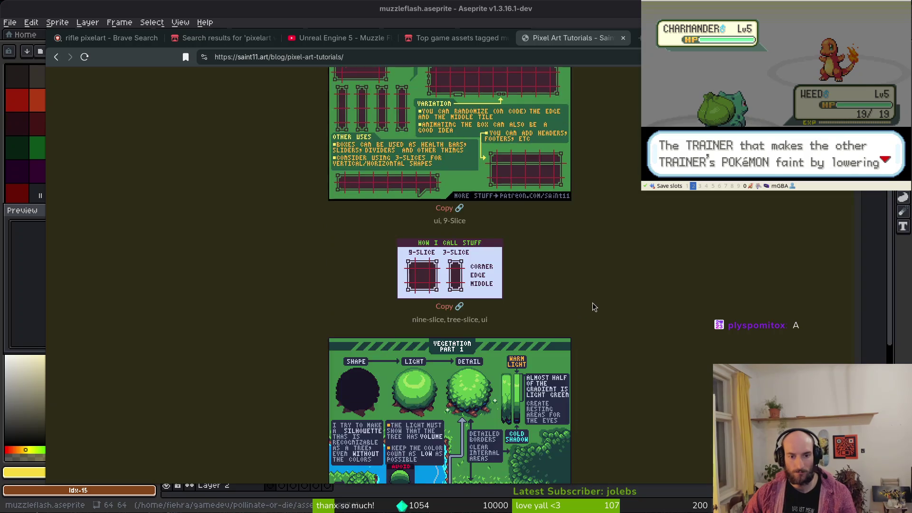
{"action": "scroll", "coordinate": [591, 318], "scroll_direction": "down", "scroll_amount": 15}
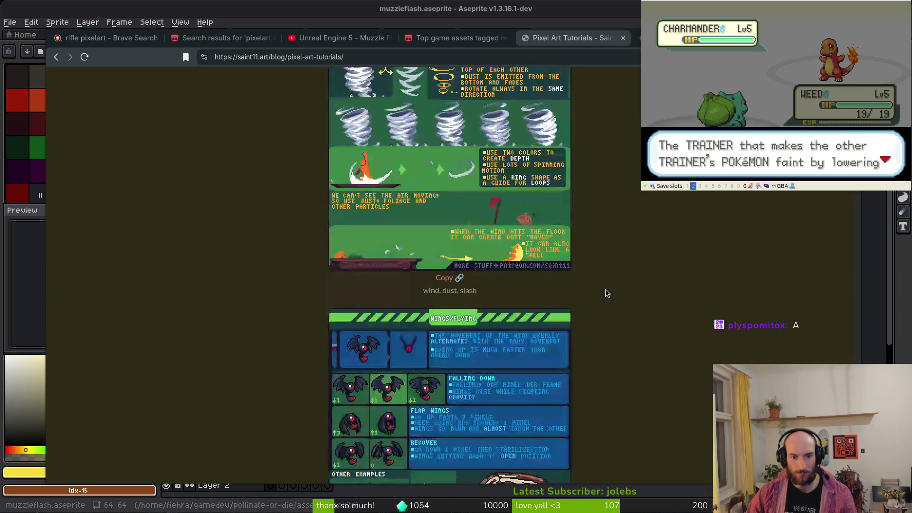
{"action": "scroll", "coordinate": [597, 277], "scroll_direction": "up", "scroll_amount": 10}
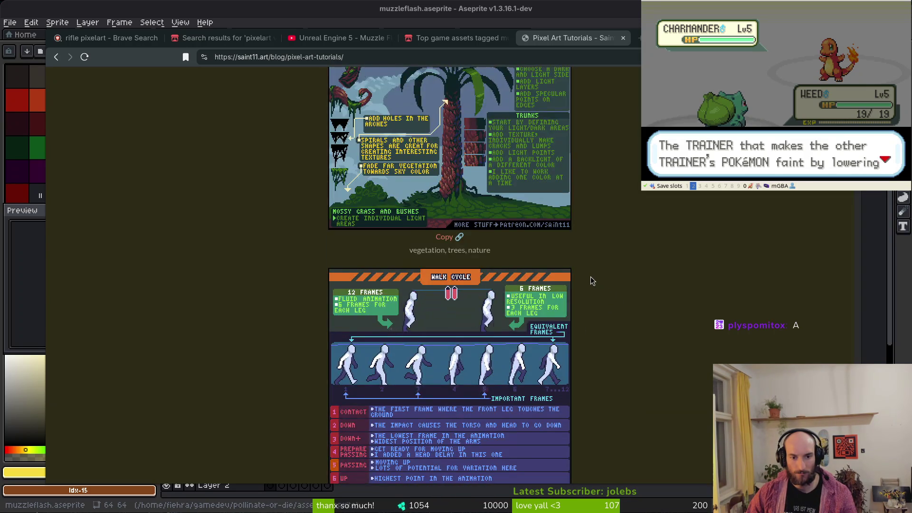
{"action": "scroll", "coordinate": [591, 277], "scroll_direction": "down", "scroll_amount": 5}
{"action": "scroll", "coordinate": [588, 281], "scroll_direction": "down", "scroll_amount": 10}
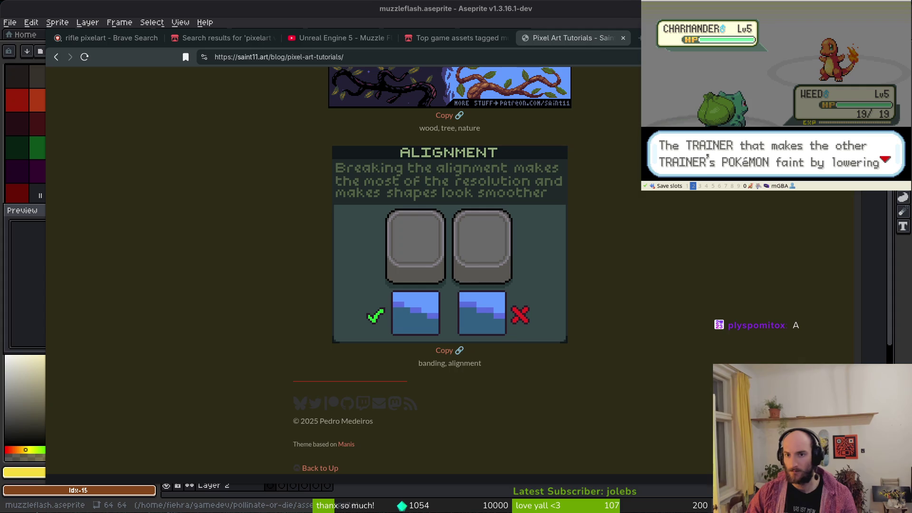
{"action": "middle_click", "coordinate": [583, 38]}
Close the game assets tab, replay the Unreal muzzle flash video from its start, then return to Aseprite
{"action": "middle_click", "coordinate": [458, 38]}
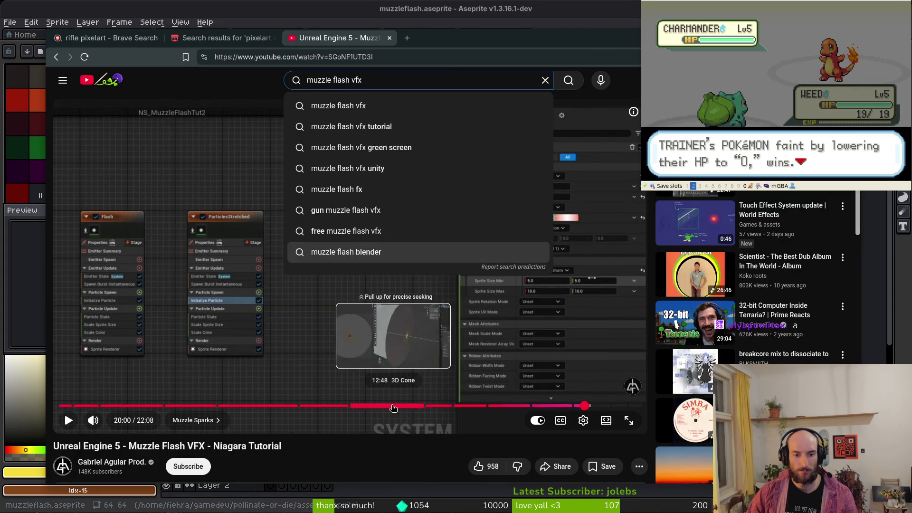
{"action": "left_click_drag", "start_coordinate": [391, 406], "coordinate": [64, 407]}
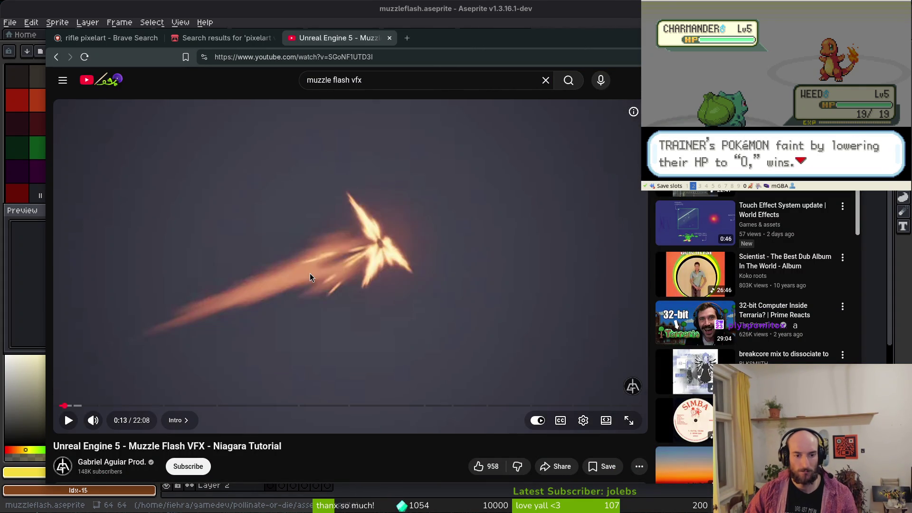
{"action": "left_click", "coordinate": [309, 278]}
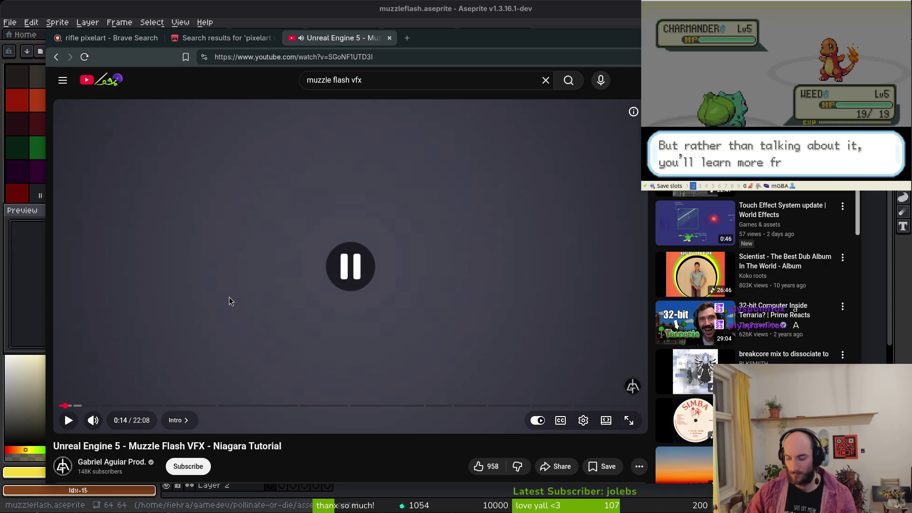
{"action": "key", "text": "Left"}
{"action": "key", "text": "Left"}
{"action": "key", "text": "Left"}
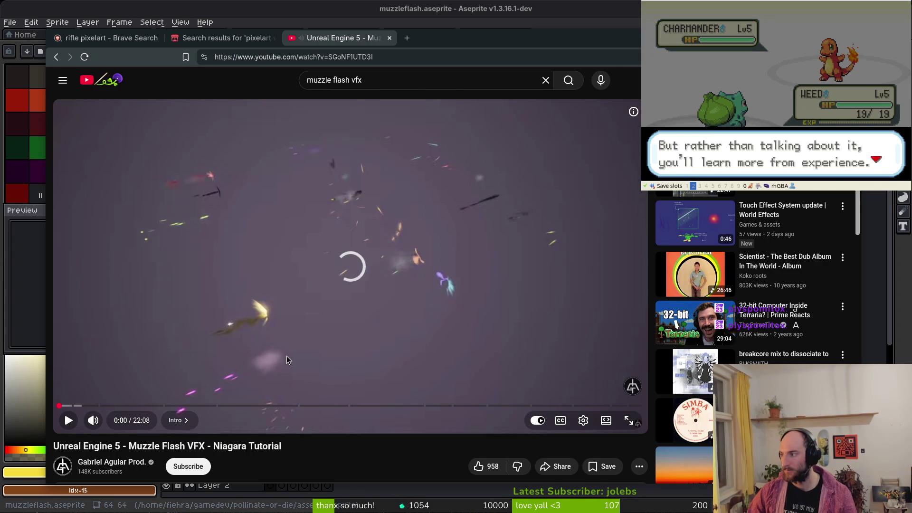
{"action": "left_click", "coordinate": [167, 288]}
{"action": "left_click", "coordinate": [184, 293]}
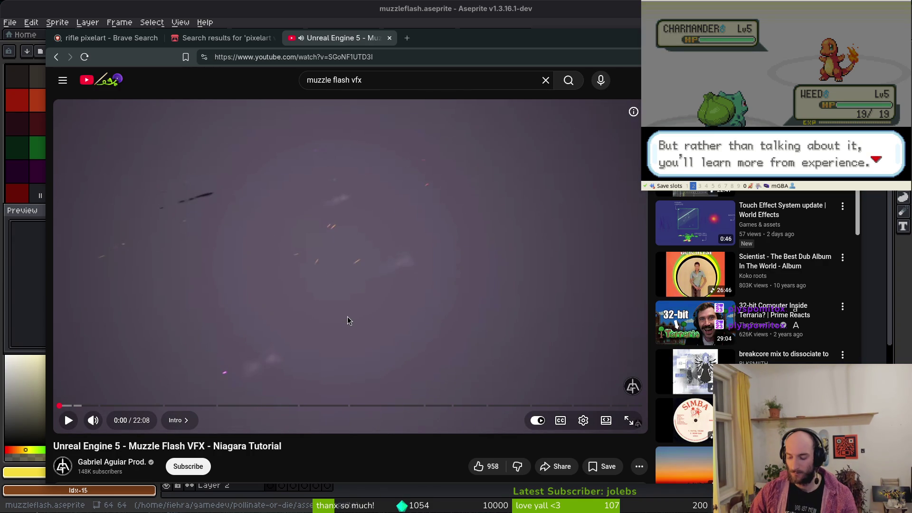
{"action": "key", "text": "Left"}
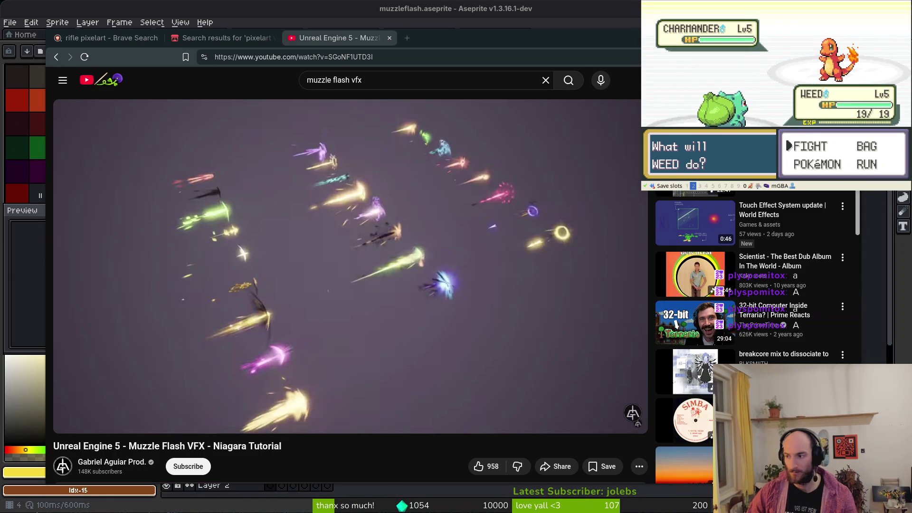
{"action": "key", "text": "alt+Tab"}
{"action": "scroll", "coordinate": [581, 292], "scroll_direction": "up", "scroll_amount": 3}
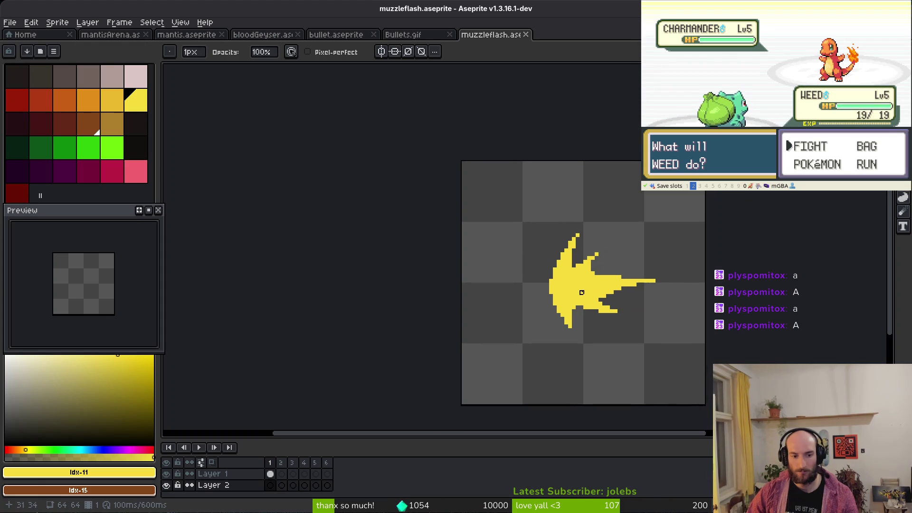
Compare the bullet sprite against the Bullets.gif reference and save bullet.aseprite
{"action": "left_click", "coordinate": [404, 34]}
{"action": "left_click", "coordinate": [336, 34]}
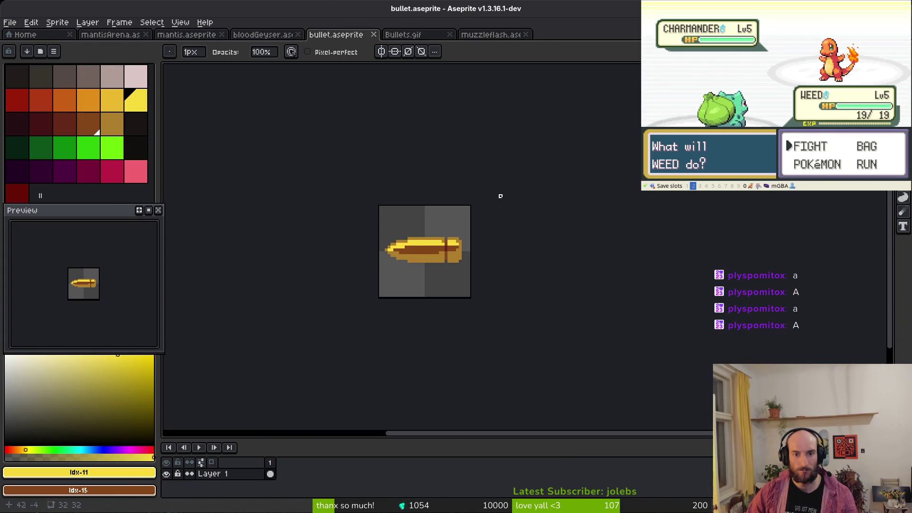
{"action": "scroll", "coordinate": [482, 242], "scroll_direction": "up", "scroll_amount": 6}
{"action": "scroll", "coordinate": [516, 220], "scroll_direction": "down", "scroll_amount": 4}
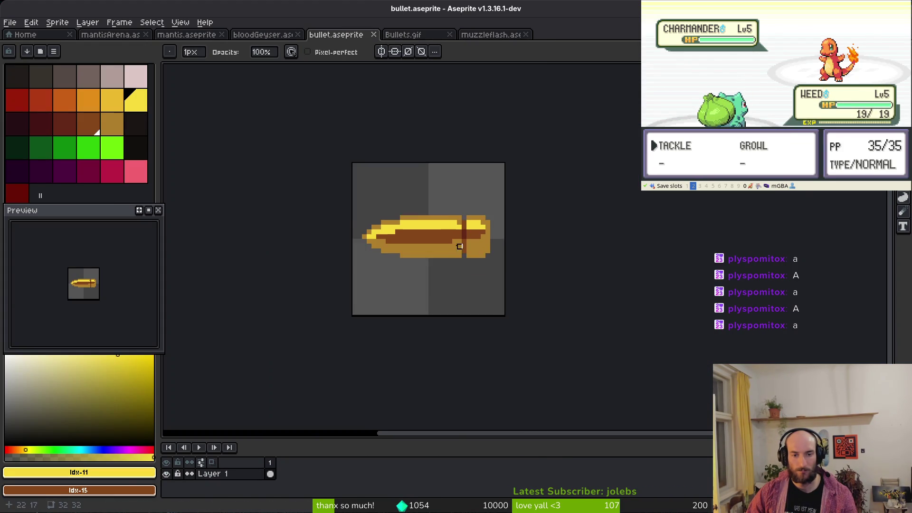
{"action": "scroll", "coordinate": [376, 244], "scroll_direction": "up", "scroll_amount": 4}
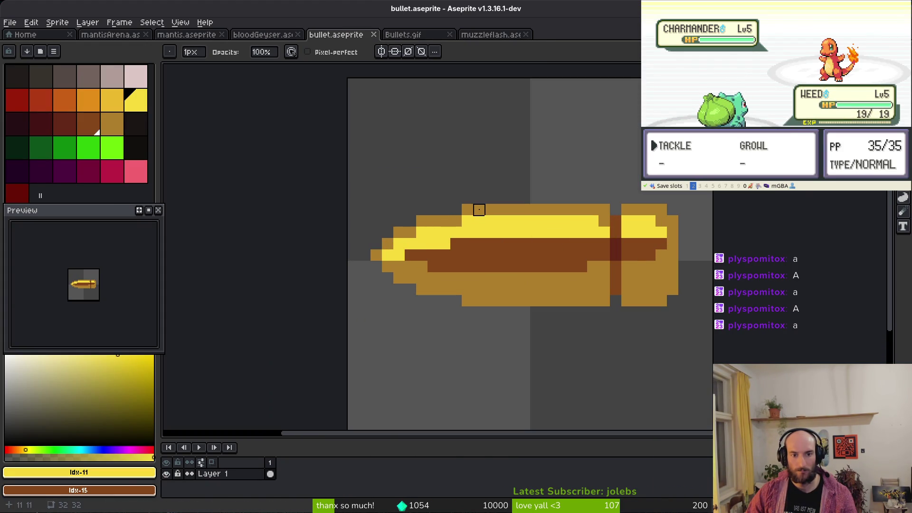
{"action": "scroll", "coordinate": [615, 249], "scroll_direction": "down", "scroll_amount": 6}
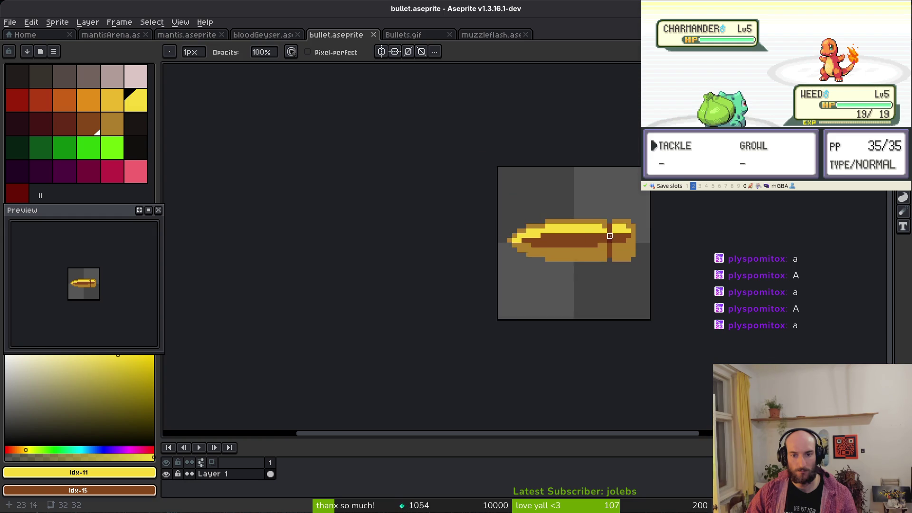
{"action": "key", "text": "ctrl+s"}
Erase the bullet's top ochre row, its bottom pixel row and its right-edge column
{"action": "scroll", "coordinate": [623, 256], "scroll_direction": "up", "scroll_amount": 9}
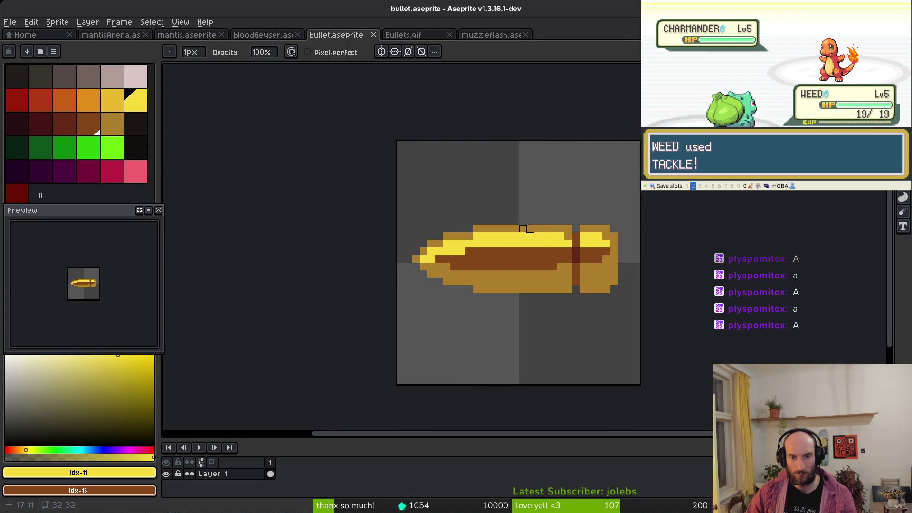
{"action": "scroll", "coordinate": [527, 233], "scroll_direction": "down", "scroll_amount": 1}
{"action": "key", "text": "m"}
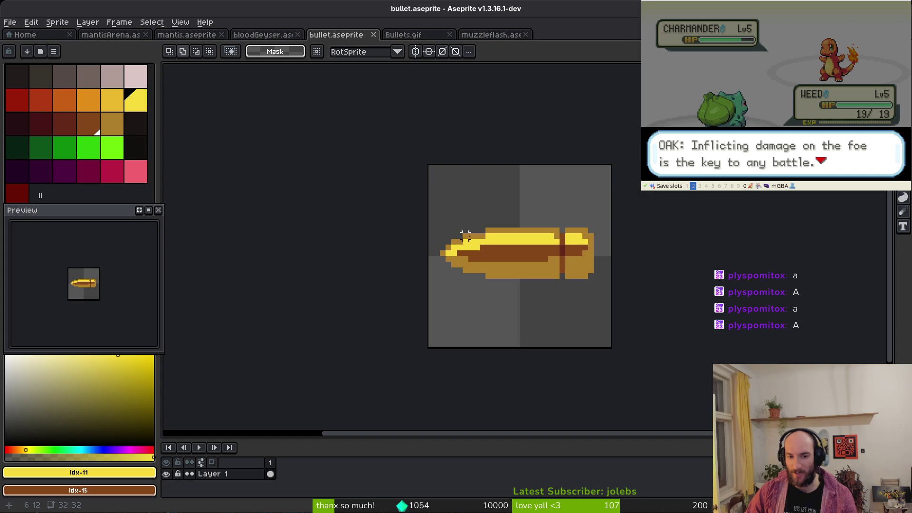
{"action": "key", "text": "e"}
{"action": "scroll", "coordinate": [464, 231], "scroll_direction": "up", "scroll_amount": 3}
{"action": "left_click_drag", "start_coordinate": [464, 231], "coordinate": [731, 216]}
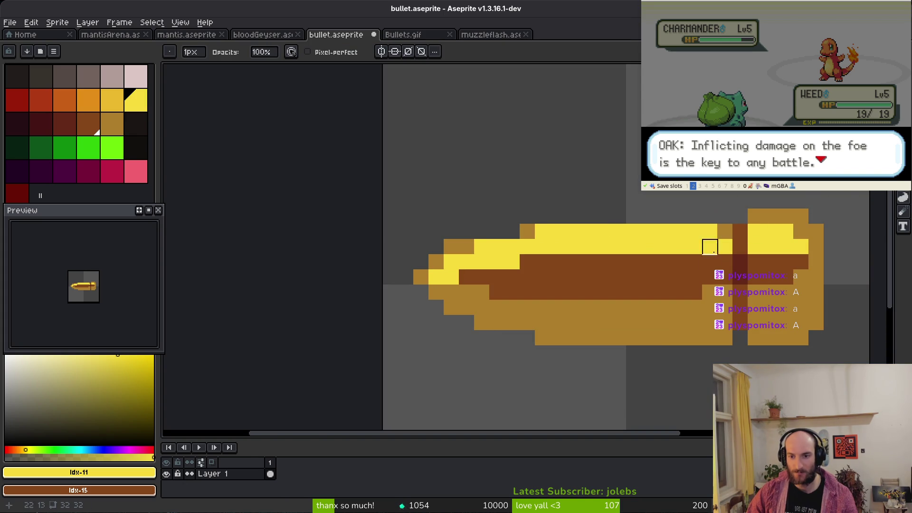
{"action": "left_click_drag", "start_coordinate": [512, 338], "coordinate": [816, 338]}
{"action": "scroll", "coordinate": [816, 338], "scroll_direction": "right", "scroll_amount": 3}
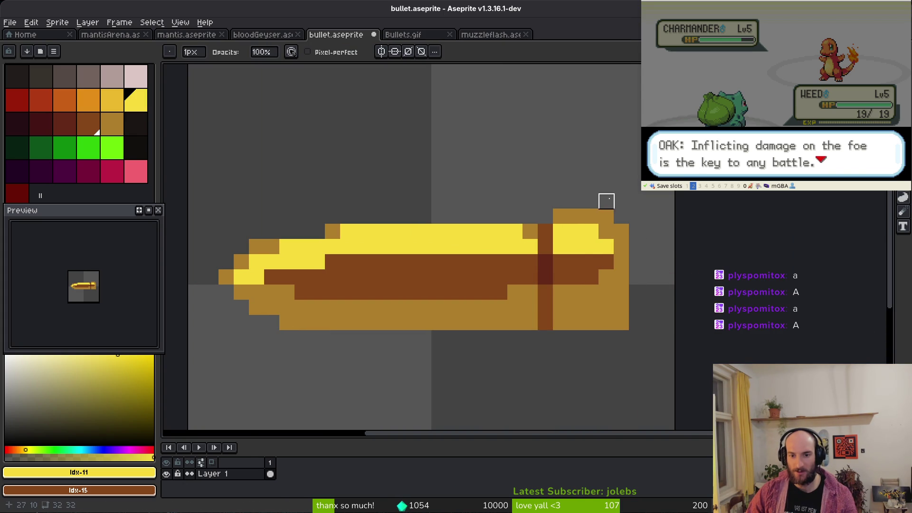
{"action": "left_click", "coordinate": [621, 232]}
{"action": "left_click_drag", "start_coordinate": [622, 276], "coordinate": [622, 353]}
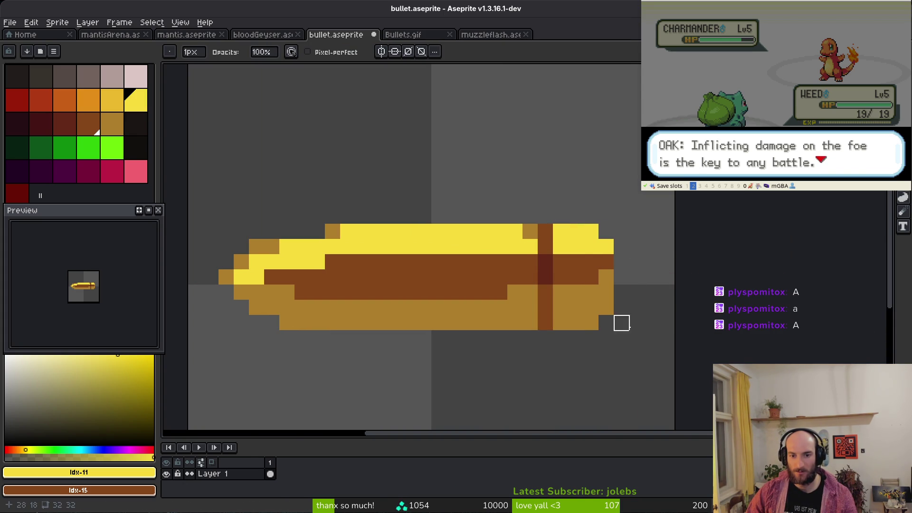
{"action": "scroll", "coordinate": [621, 338], "scroll_direction": "down", "scroll_amount": 3}
Move the bullet's rear section 4 pixels left and commit it in place
{"action": "key", "text": "m"}
{"action": "left_click_drag", "start_coordinate": [584, 309], "coordinate": [554, 310]}
{"action": "key", "text": "ctrl+d"}
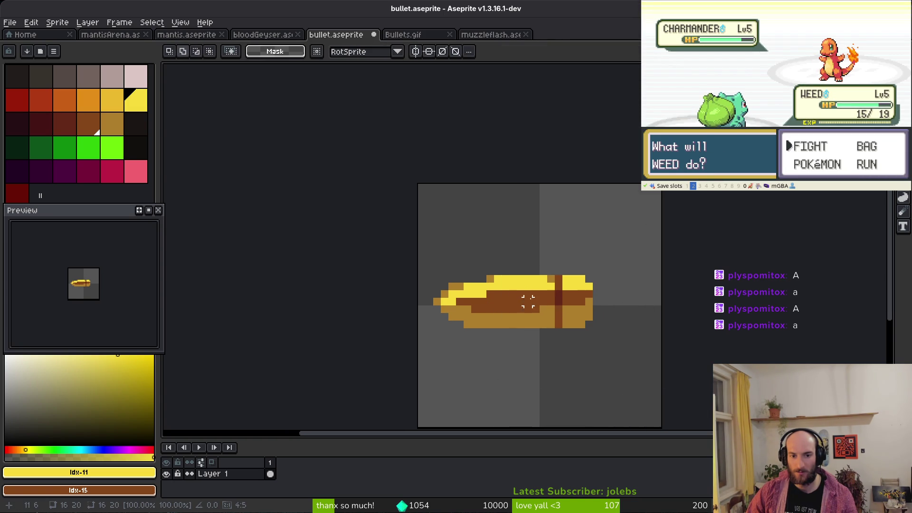
Add two gold pixels left of the top row and turn two dark-gold tip pixels yellow
{"action": "scroll", "coordinate": [501, 288], "scroll_direction": "up", "scroll_amount": 3}
{"action": "left_click", "coordinate": [469, 259], "text": "alt"}
{"action": "key", "text": "b"}
{"action": "left_click_drag", "start_coordinate": [446, 258], "coordinate": [424, 259]}
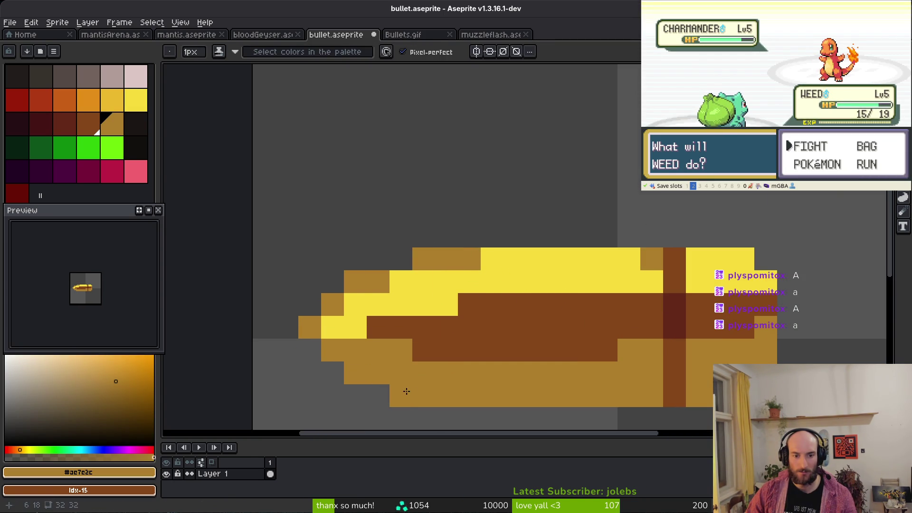
{"action": "scroll", "coordinate": [493, 369], "scroll_direction": "down", "scroll_amount": 2}
{"action": "scroll", "coordinate": [493, 368], "scroll_direction": "down", "scroll_amount": 2}
{"action": "left_click_drag", "start_coordinate": [493, 369], "coordinate": [542, 348]}
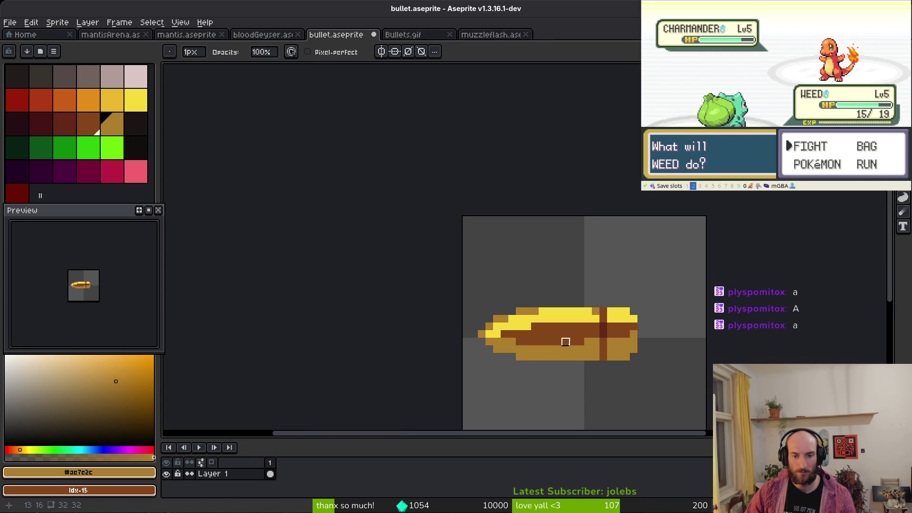
{"action": "scroll", "coordinate": [521, 326], "scroll_direction": "up", "scroll_amount": 2}
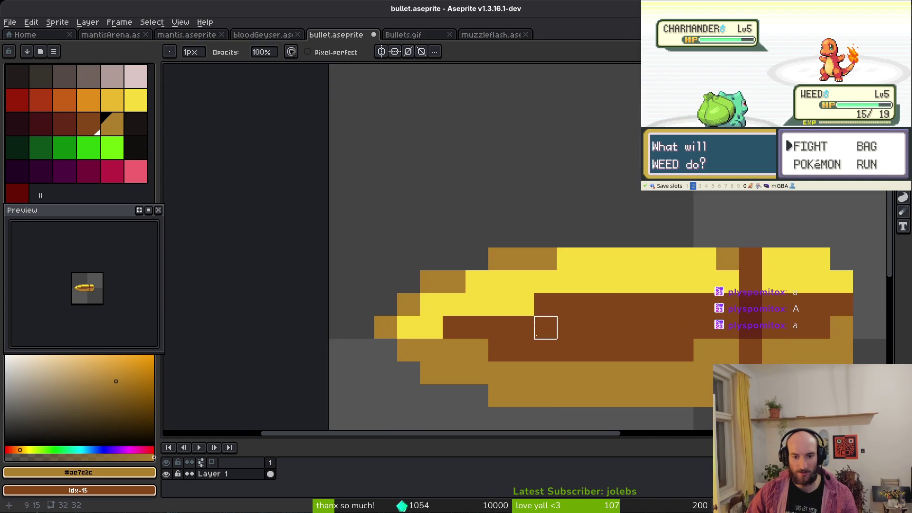
{"action": "left_click", "coordinate": [517, 267], "text": "alt"}
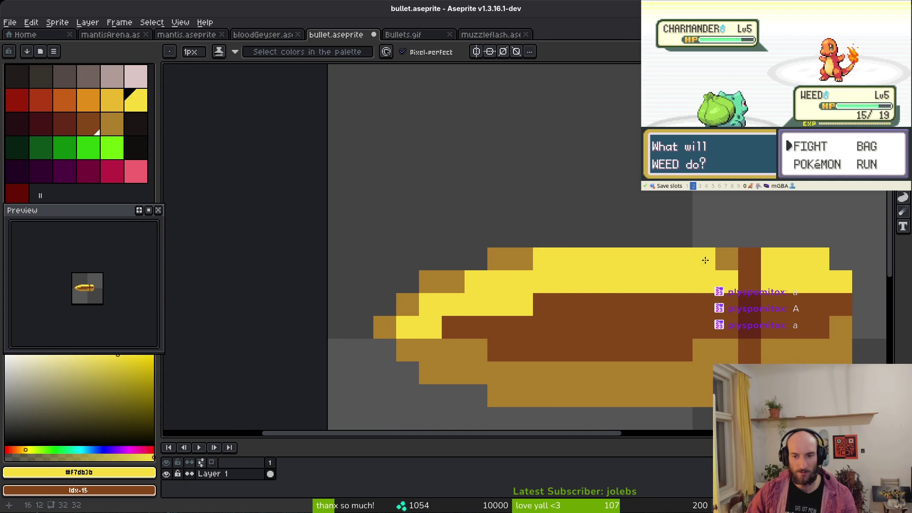
{"action": "left_click", "coordinate": [728, 258]}
{"action": "left_click", "coordinate": [439, 284]}
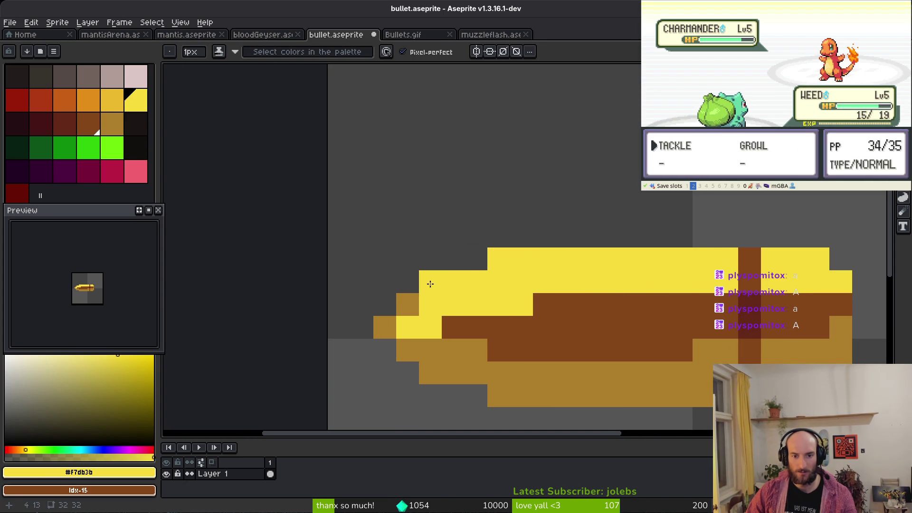
Paint three yellow pixels near the tip brown and save the bullet sprite
{"action": "left_click", "coordinate": [453, 328], "text": "alt"}
{"action": "left_click", "coordinate": [417, 324]}
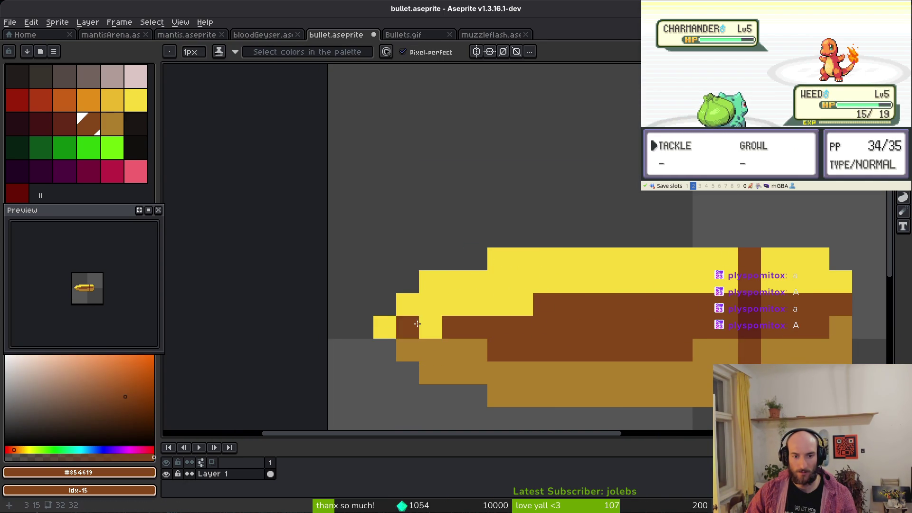
{"action": "left_click", "coordinate": [499, 304]}
{"action": "left_click", "coordinate": [522, 305]}
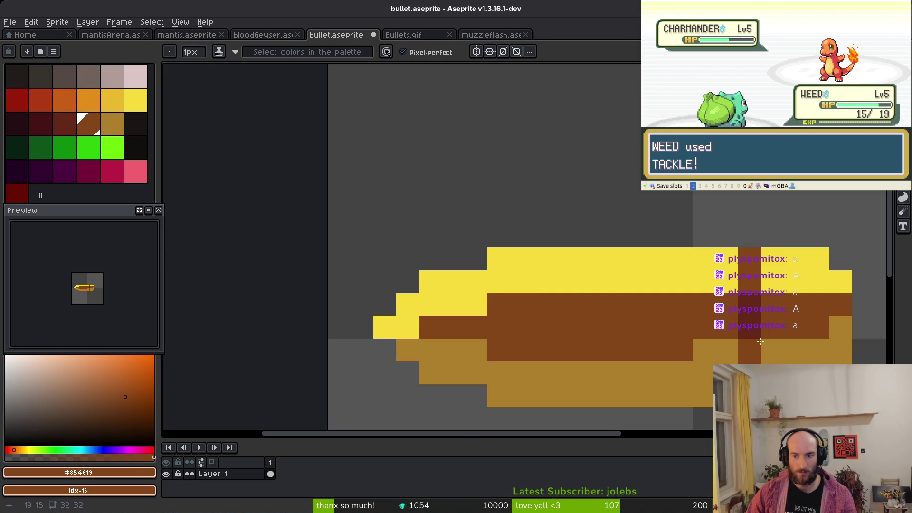
{"action": "left_click", "coordinate": [796, 319], "text": "alt"}
{"action": "left_click", "coordinate": [778, 310], "text": "alt"}
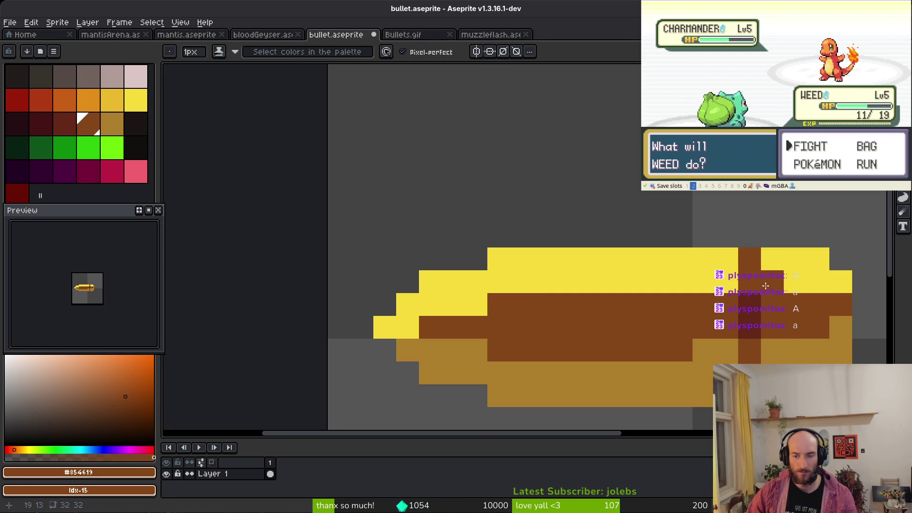
{"action": "left_click", "coordinate": [821, 350], "text": "alt"}
{"action": "scroll", "coordinate": [704, 355], "scroll_direction": "down", "scroll_amount": 5}
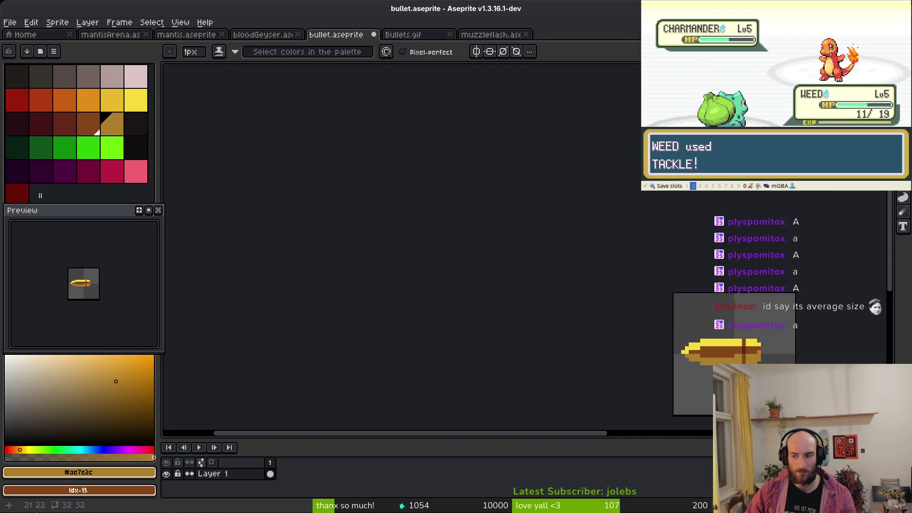
{"action": "key", "text": "ctrl+s"}
Shift the whole bullet slightly left on its canvas and commit the position
{"action": "scroll", "coordinate": [704, 372], "scroll_direction": "down", "scroll_amount": 2}
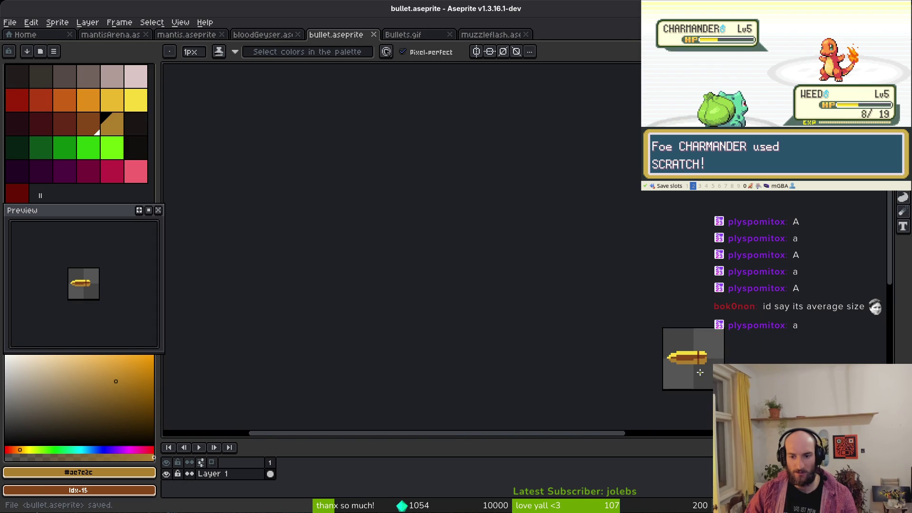
{"action": "scroll", "coordinate": [704, 372], "scroll_direction": "up", "scroll_amount": 5}
{"action": "key", "text": "ctrl+t"}
{"action": "left_click_drag", "start_coordinate": [692, 348], "coordinate": [681, 349]}
{"action": "key", "text": "Return"}
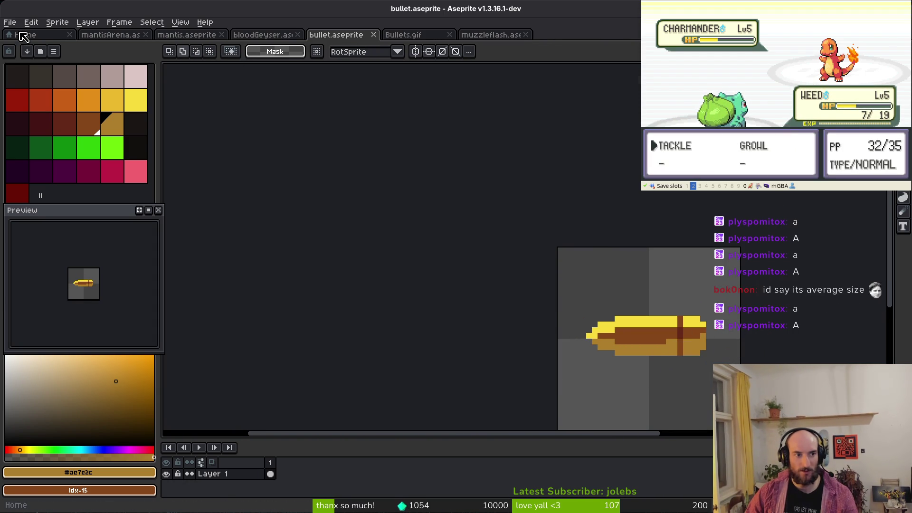
Open drone.aseprite from the Home page's file browser and stop its animation on frame 1
{"action": "left_click", "coordinate": [22, 37]}
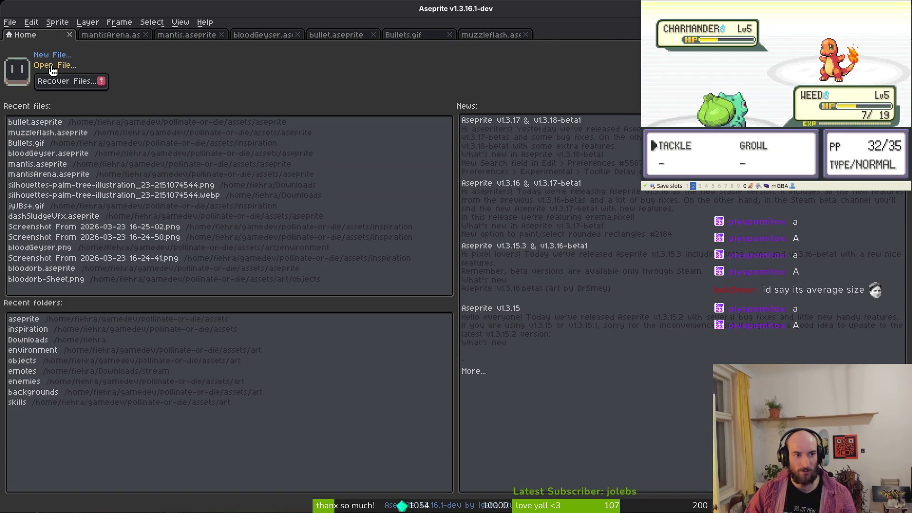
{"action": "left_click", "coordinate": [53, 68]}
{"action": "scroll", "coordinate": [471, 228], "scroll_direction": "down", "scroll_amount": 5}
{"action": "scroll", "coordinate": [479, 244], "scroll_direction": "up", "scroll_amount": 5}
{"action": "scroll", "coordinate": [417, 251], "scroll_direction": "down", "scroll_amount": 20}
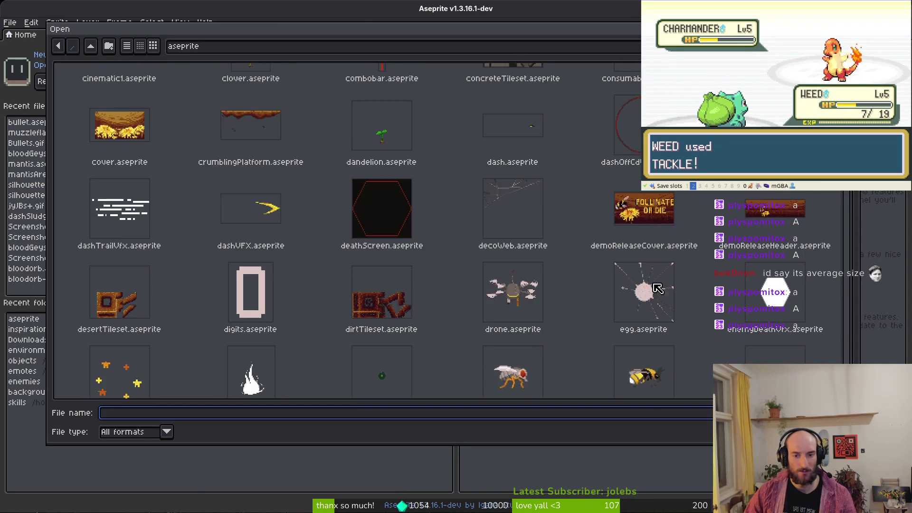
{"action": "scroll", "coordinate": [546, 249], "scroll_direction": "down", "scroll_amount": 10}
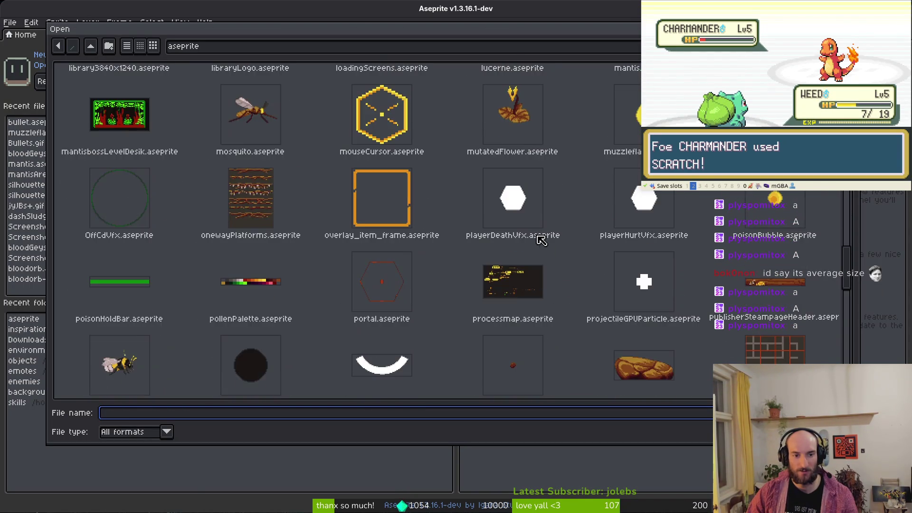
{"action": "scroll", "coordinate": [523, 238], "scroll_direction": "up", "scroll_amount": 8}
{"action": "scroll", "coordinate": [504, 238], "scroll_direction": "up", "scroll_amount": 15}
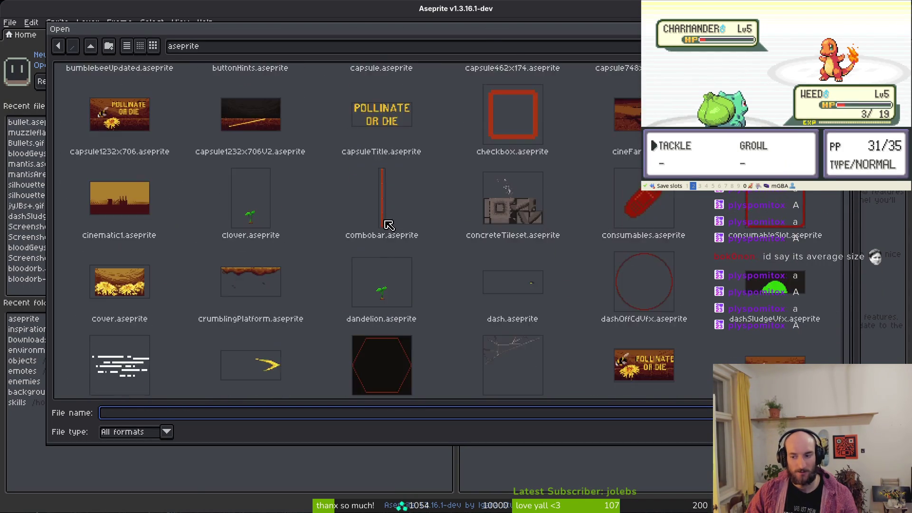
{"action": "scroll", "coordinate": [475, 261], "scroll_direction": "up", "scroll_amount": 5}
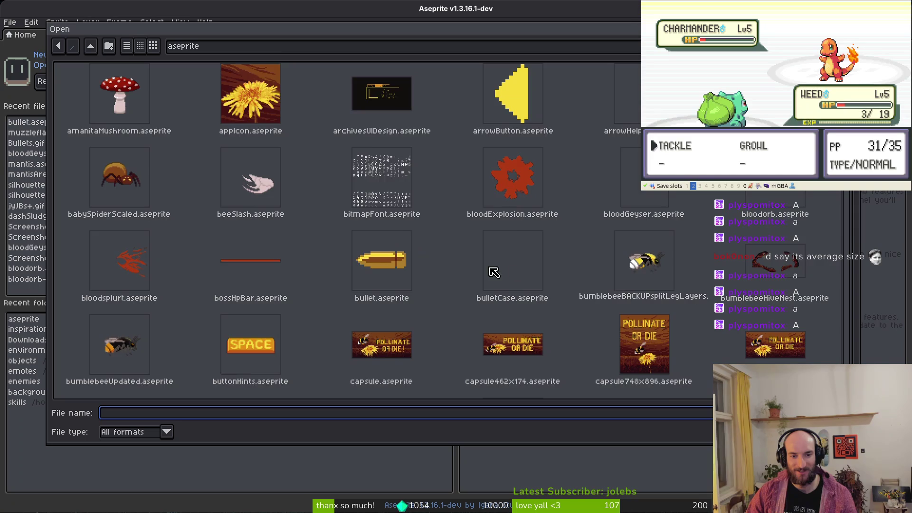
{"action": "scroll", "coordinate": [547, 276], "scroll_direction": "down", "scroll_amount": 10}
{"action": "scroll", "coordinate": [648, 293], "scroll_direction": "up", "scroll_amount": 2}
{"action": "scroll", "coordinate": [534, 285], "scroll_direction": "down", "scroll_amount": 4}
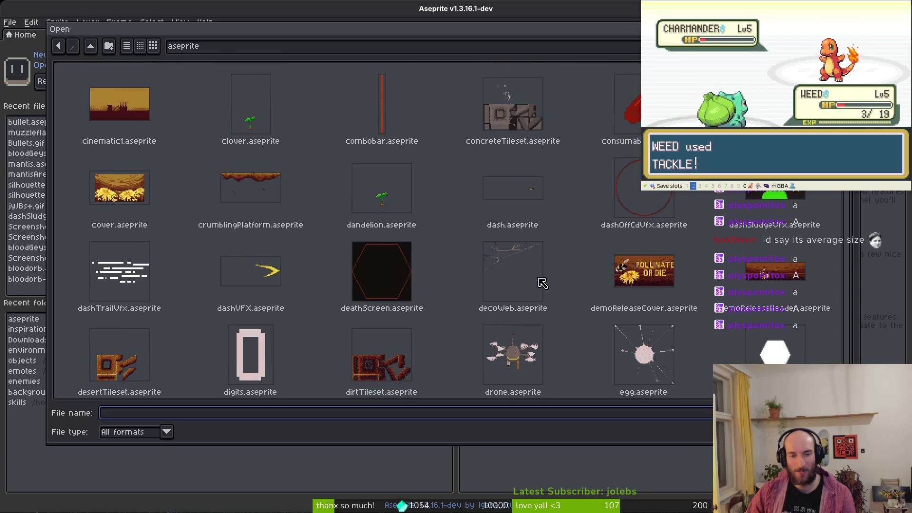
{"action": "scroll", "coordinate": [532, 294], "scroll_direction": "down", "scroll_amount": 3}
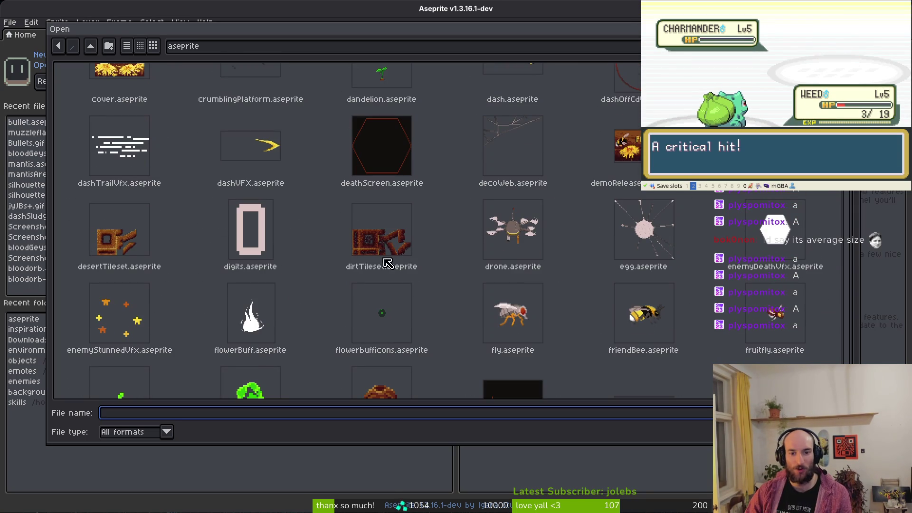
{"action": "left_click", "coordinate": [538, 235]}
{"action": "key", "text": "Return"}
{"action": "scroll", "coordinate": [523, 247], "scroll_direction": "up", "scroll_amount": 2}
{"action": "key", "text": "Return"}
Copy the bullet artwork and paste it into the drone sprite
{"action": "key", "text": "m"}
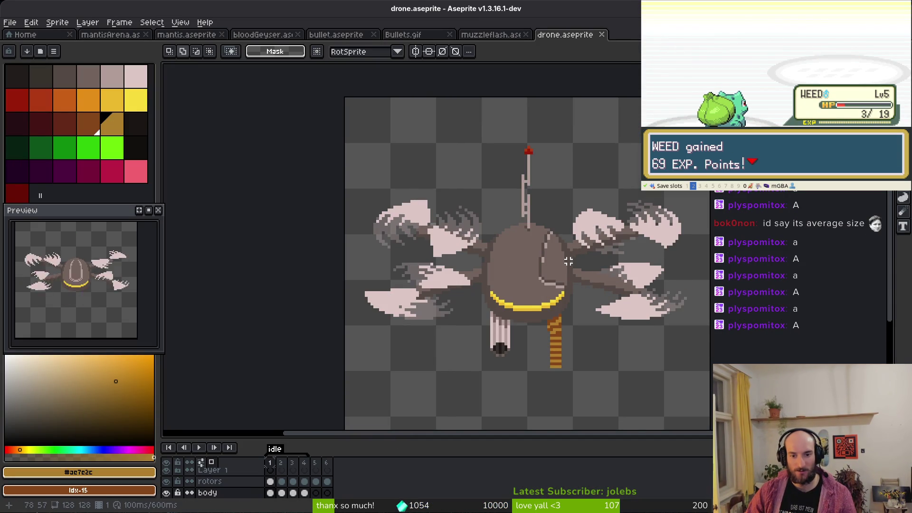
{"action": "scroll", "coordinate": [505, 351], "scroll_direction": "down", "scroll_amount": 6}
{"action": "scroll", "coordinate": [523, 354], "scroll_direction": "up", "scroll_amount": 3}
{"action": "left_click", "coordinate": [353, 35]}
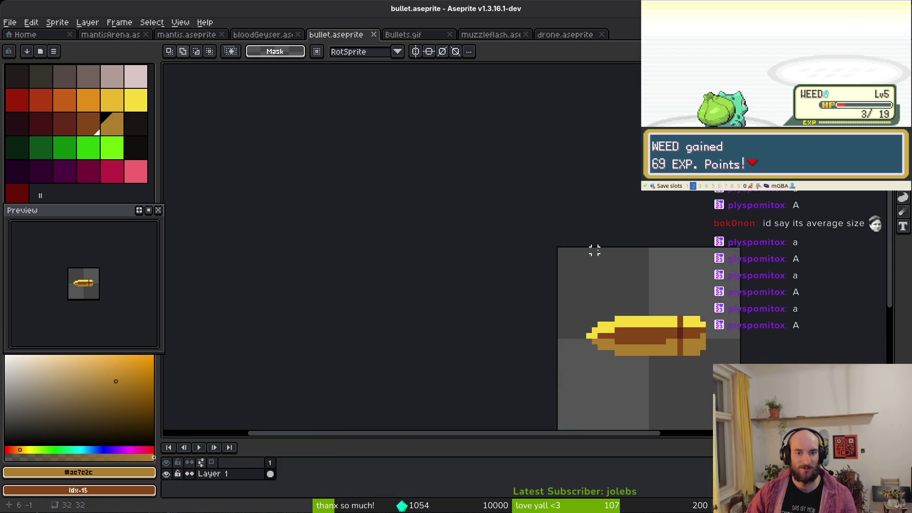
{"action": "key", "text": "ctrl+x"}
{"action": "key", "text": "ctrl+z"}
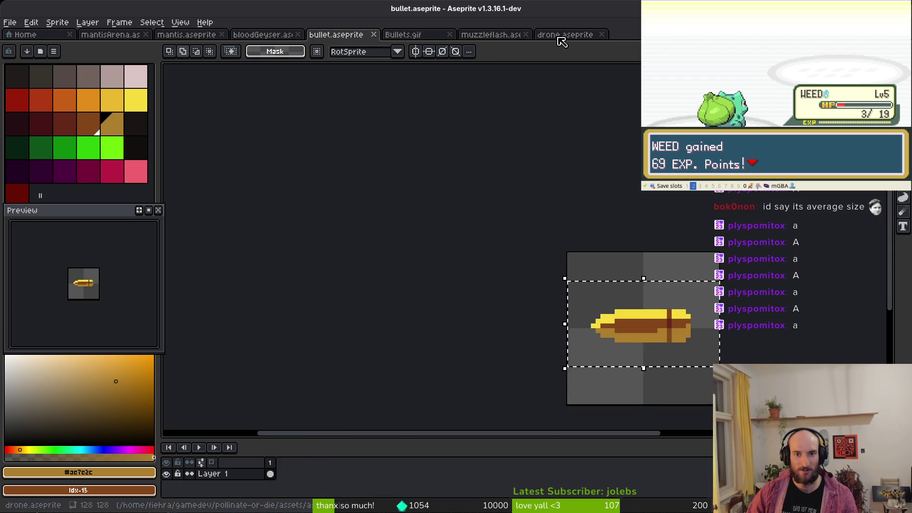
{"action": "left_click", "coordinate": [563, 35]}
{"action": "key", "text": "ctrl+v"}
Rotate the pasted bullet 90° under the drone's barrel, then discard it
{"action": "left_click_drag", "start_coordinate": [537, 260], "coordinate": [544, 337]}
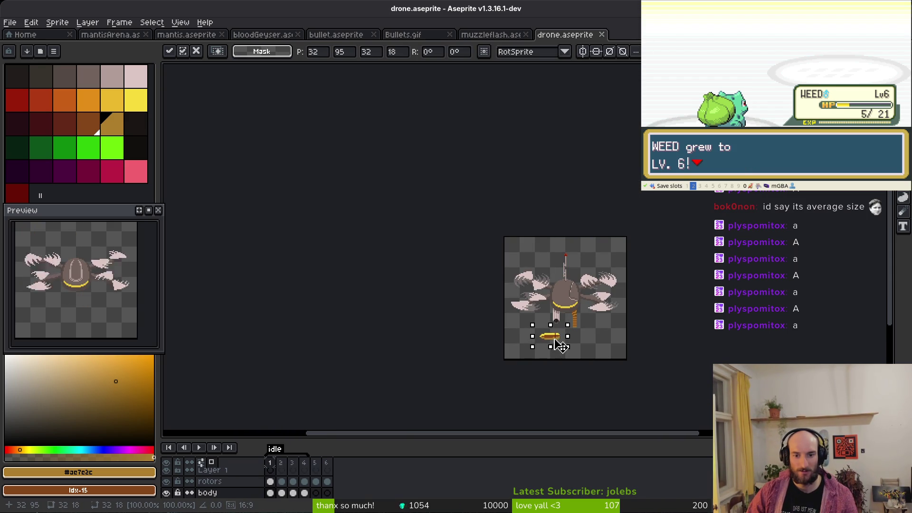
{"action": "scroll", "coordinate": [556, 340], "scroll_direction": "up", "scroll_amount": 5}
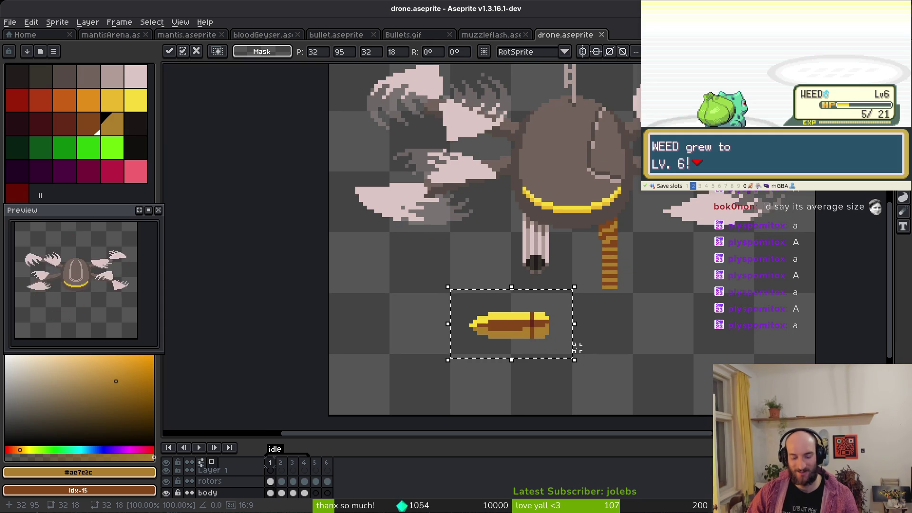
{"action": "left_click_drag", "start_coordinate": [577, 352], "coordinate": [539, 260]}
{"action": "mouse_move", "coordinate": [527, 317]}
{"action": "left_mouse_down"}
{"action": "mouse_move", "coordinate": [563, 308]}
{"action": "mouse_move", "coordinate": [547, 309]}
{"action": "left_mouse_up"}
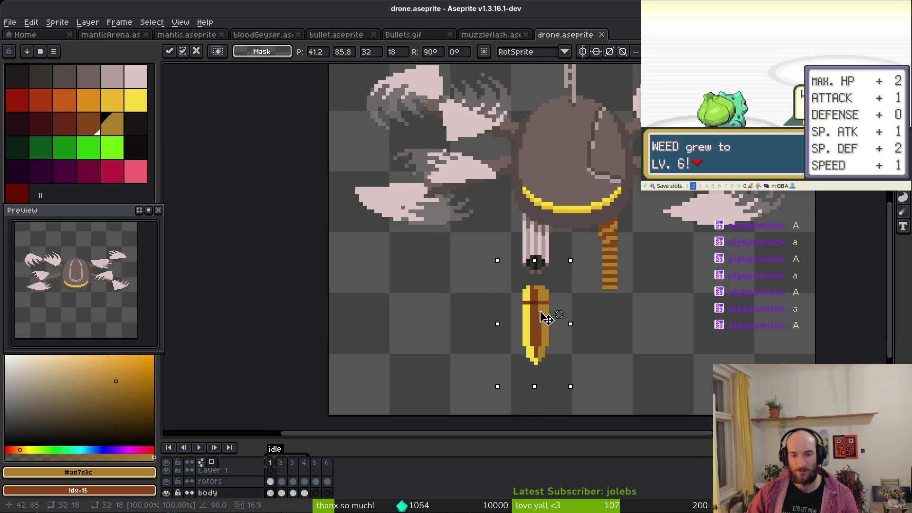
{"action": "key", "text": "Escape"}
Save the drone sprite and go back to bullet.aseprite
{"action": "key", "text": "ctrl+s"}
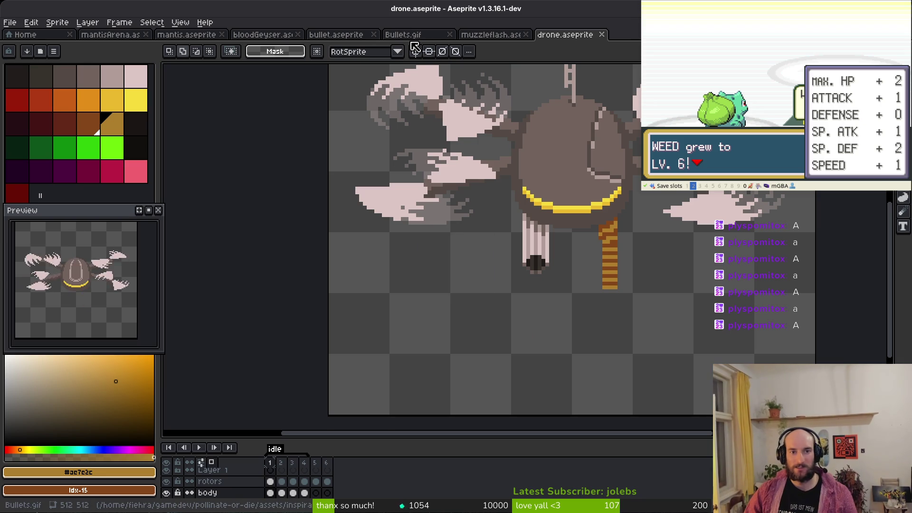
{"action": "left_click", "coordinate": [404, 33]}
{"action": "left_click", "coordinate": [349, 35]}
{"action": "scroll", "coordinate": [617, 328], "scroll_direction": "up", "scroll_amount": 2}
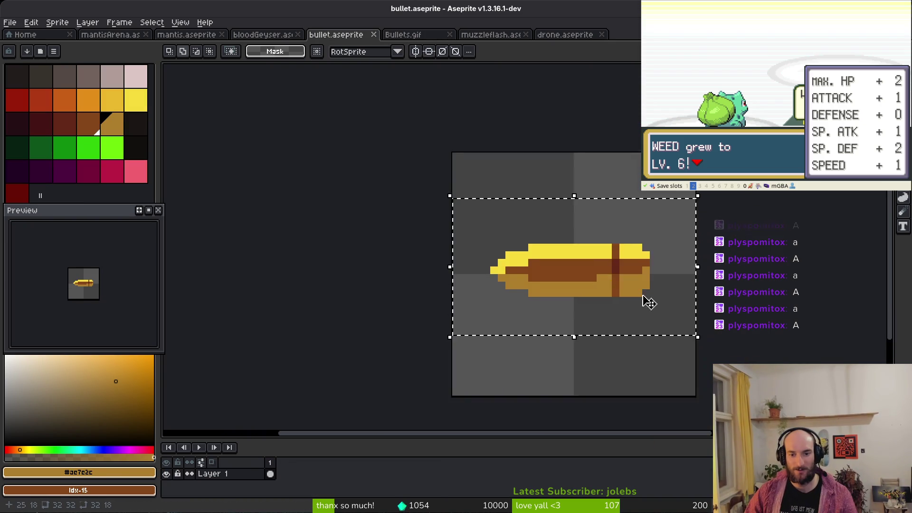
Erase the bullet's top yellow row, bottom row and two bottom-right pixels
{"action": "key", "text": "e"}
{"action": "scroll", "coordinate": [574, 275], "scroll_direction": "up", "scroll_amount": 3}
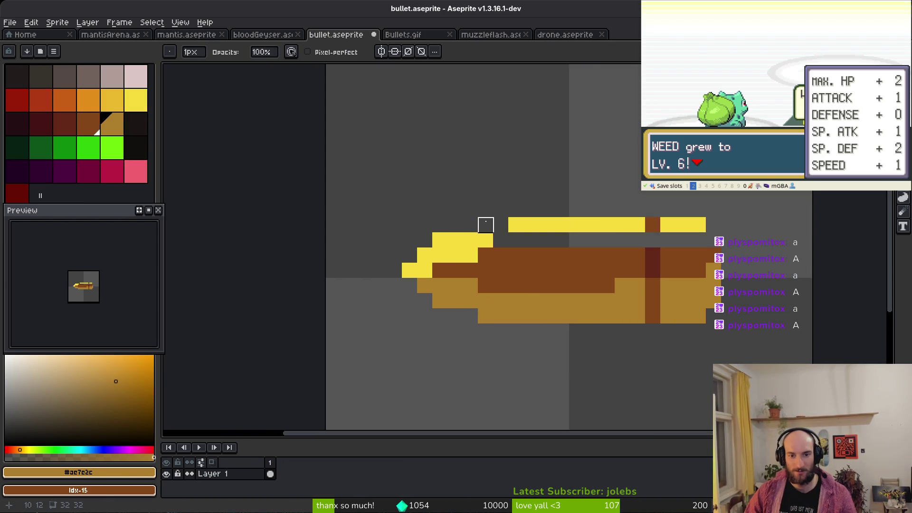
{"action": "left_click_drag", "start_coordinate": [486, 225], "coordinate": [774, 225]}
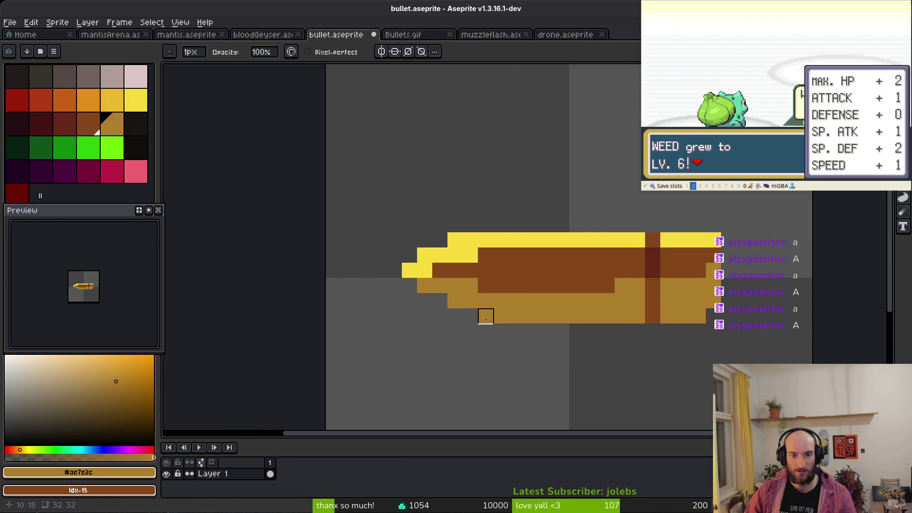
{"action": "left_click_drag", "start_coordinate": [486, 317], "coordinate": [805, 315]}
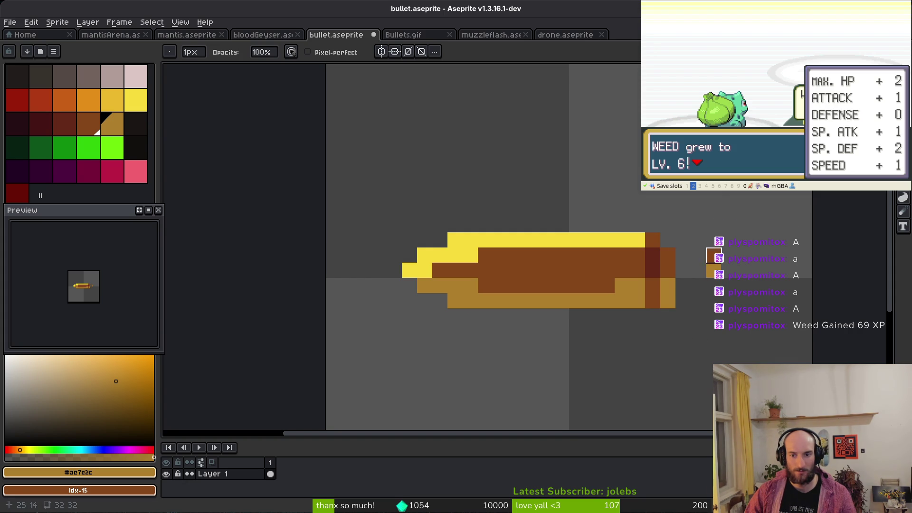
{"action": "mouse_move", "coordinate": [668, 300]}
{"action": "left_mouse_down"}
{"action": "mouse_move", "coordinate": [668, 286]}
{"action": "mouse_move", "coordinate": [652, 279]}
{"action": "left_mouse_up"}
Flood-fill the bullet's brown interior with ochre
{"action": "key", "text": "b"}
{"action": "key", "text": "g"}
{"action": "left_click", "coordinate": [598, 260]}
{"action": "scroll", "coordinate": [598, 260], "scroll_direction": "down", "scroll_amount": 2}
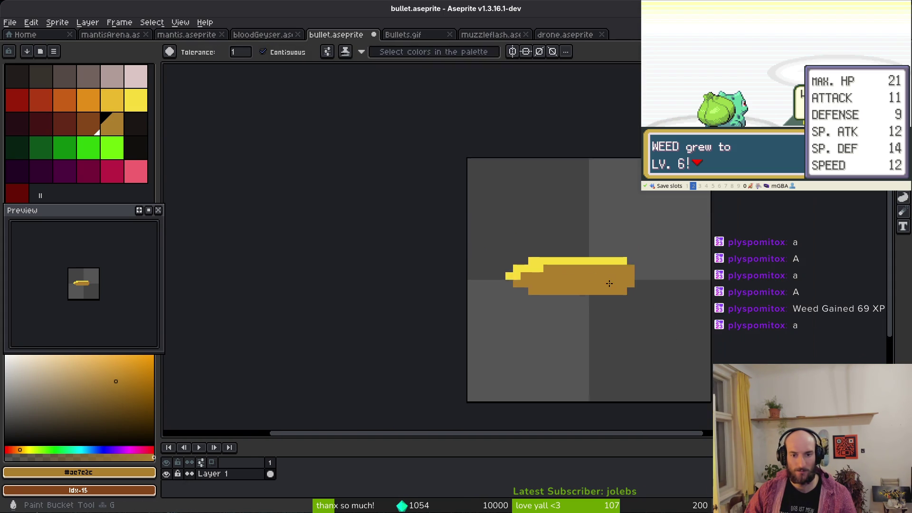
{"action": "scroll", "coordinate": [578, 276], "scroll_direction": "up", "scroll_amount": 3}
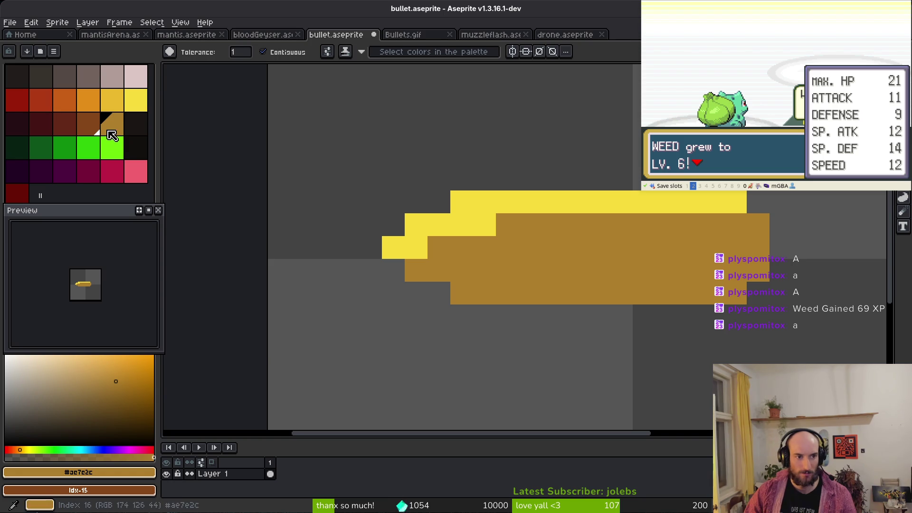
Draw a lighter brown stripe along the bullet's upper body
{"action": "left_click", "coordinate": [72, 134]}
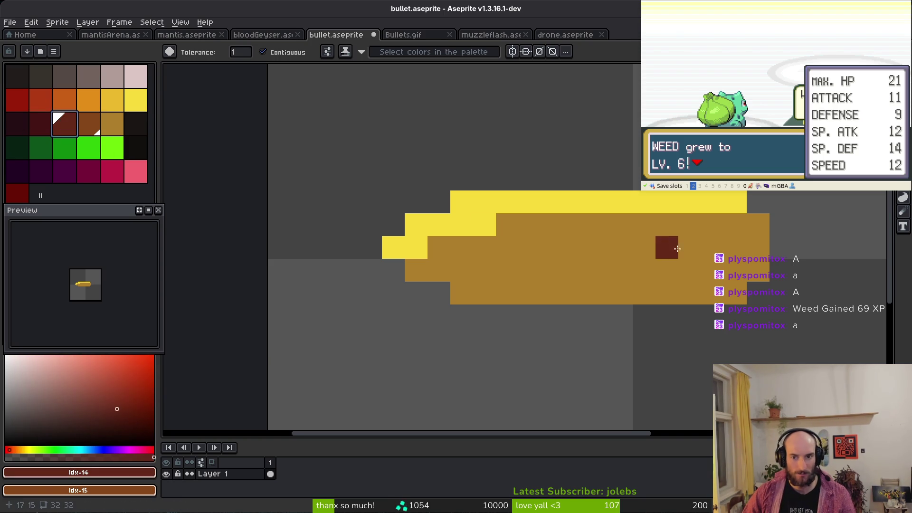
{"action": "key", "text": "b"}
{"action": "left_click", "coordinate": [439, 243]}
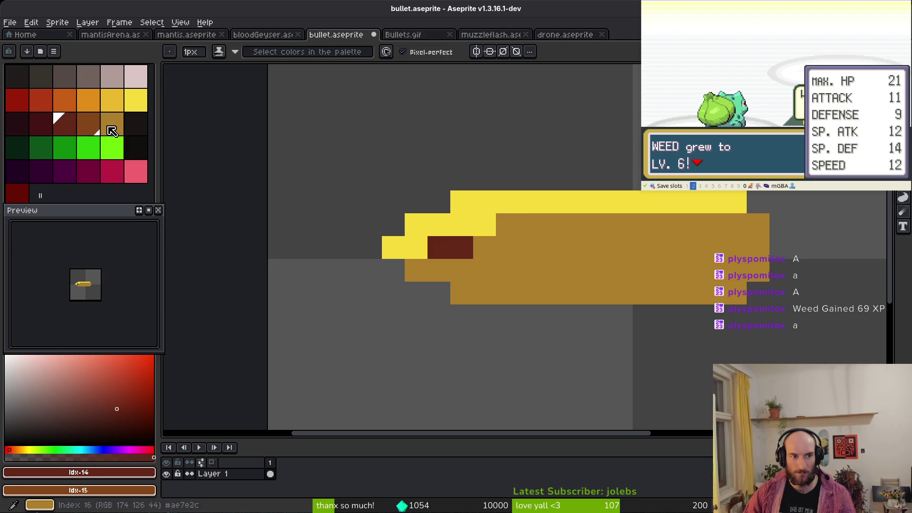
{"action": "key", "text": "bracketright"}
{"action": "left_click_drag", "start_coordinate": [439, 248], "coordinate": [459, 249]}
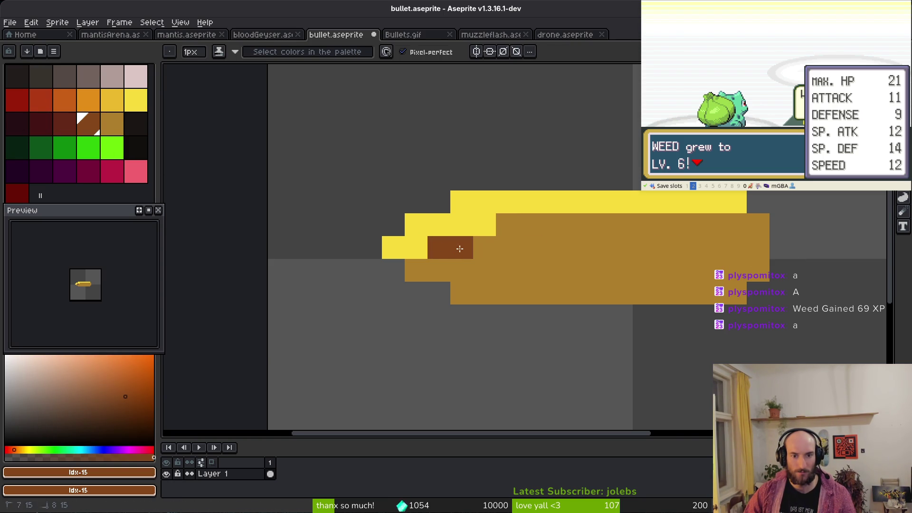
{"action": "left_click_drag", "start_coordinate": [528, 232], "coordinate": [678, 231]}
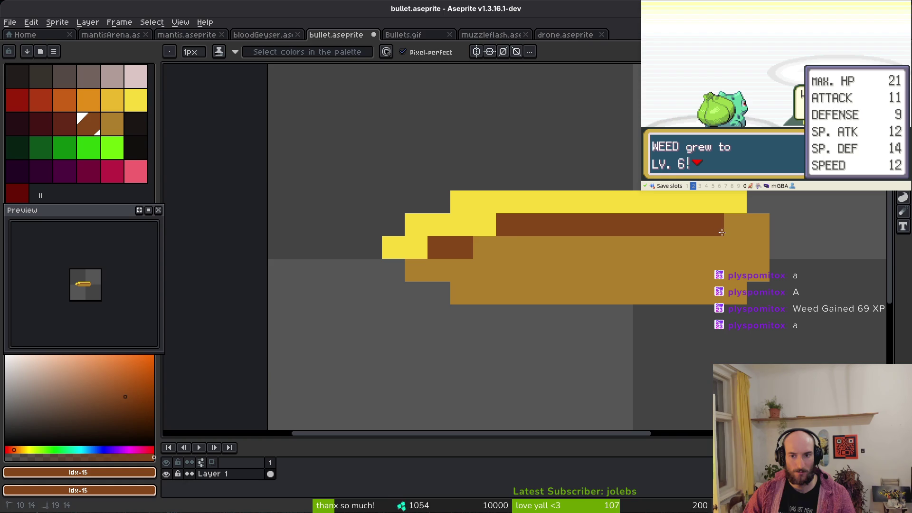
{"action": "scroll", "coordinate": [593, 266], "scroll_direction": "down", "scroll_amount": 3}
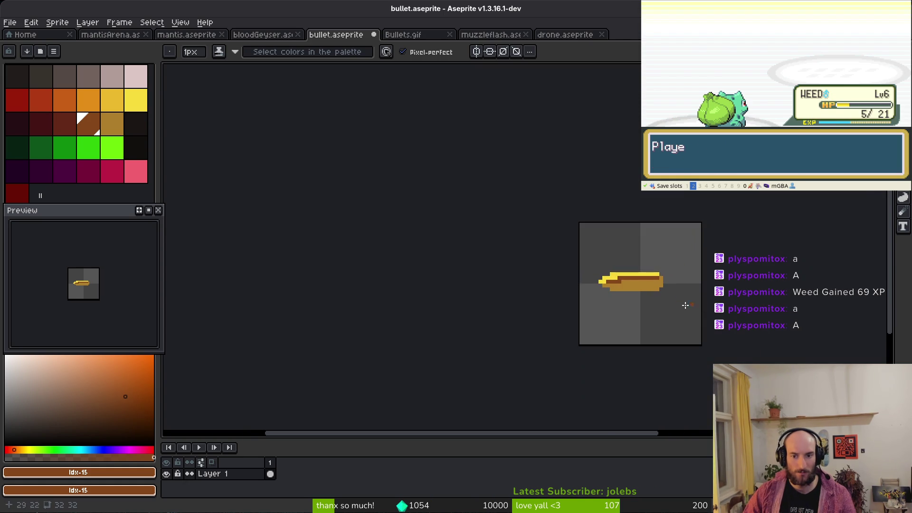
Paint a dark red pixel near the bullet's back end to start the rim band
{"action": "scroll", "coordinate": [666, 285], "scroll_direction": "up", "scroll_amount": 3}
{"action": "left_click", "coordinate": [666, 285]}
{"action": "key", "text": "ctrl+z"}
{"action": "left_click", "coordinate": [694, 259], "text": "alt"}
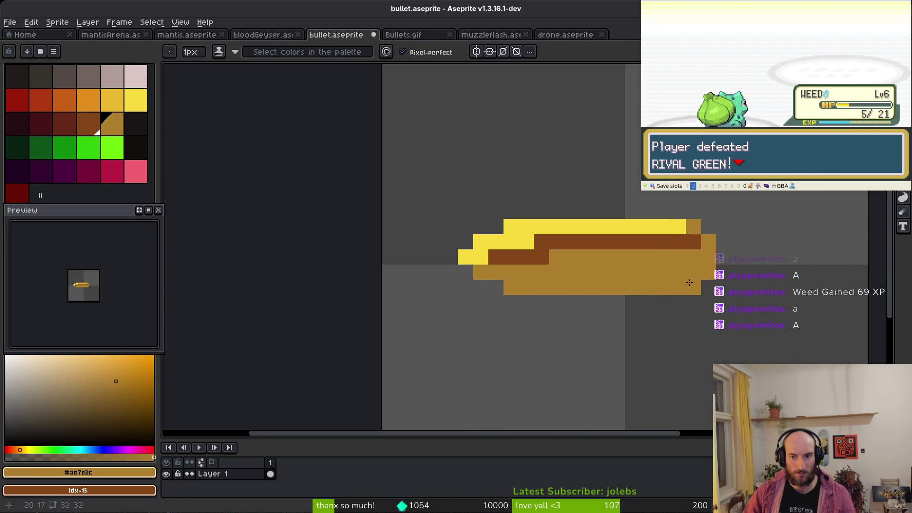
{"action": "key", "text": "e"}
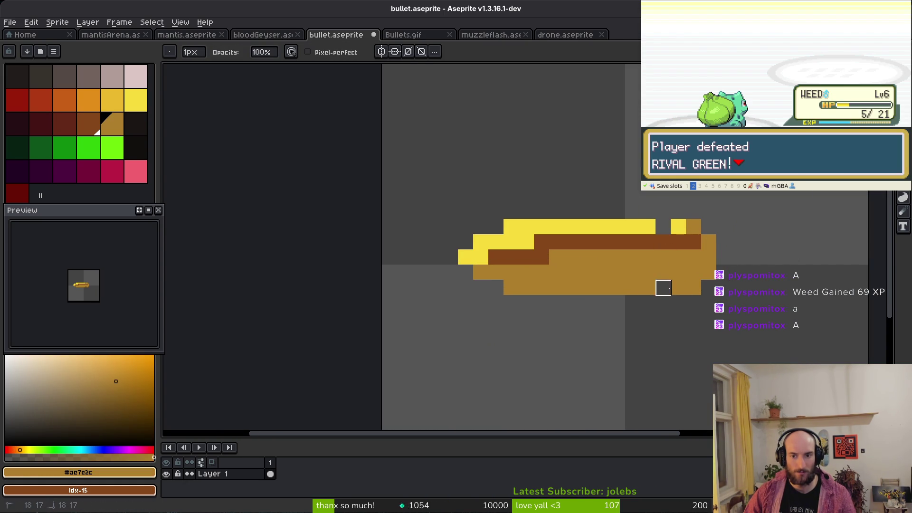
{"action": "left_click", "coordinate": [676, 240], "text": "alt"}
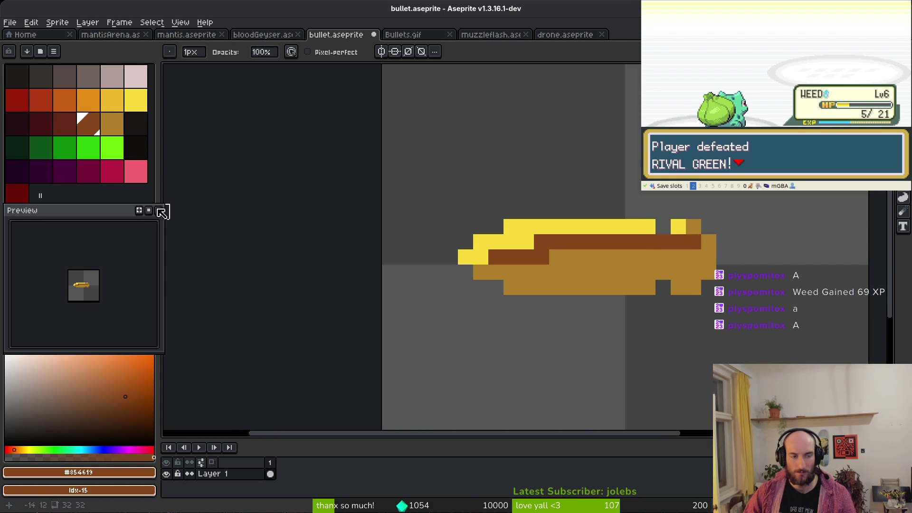
{"action": "left_click", "coordinate": [67, 131]}
{"action": "key", "text": "f"}
{"action": "left_click", "coordinate": [666, 259]}
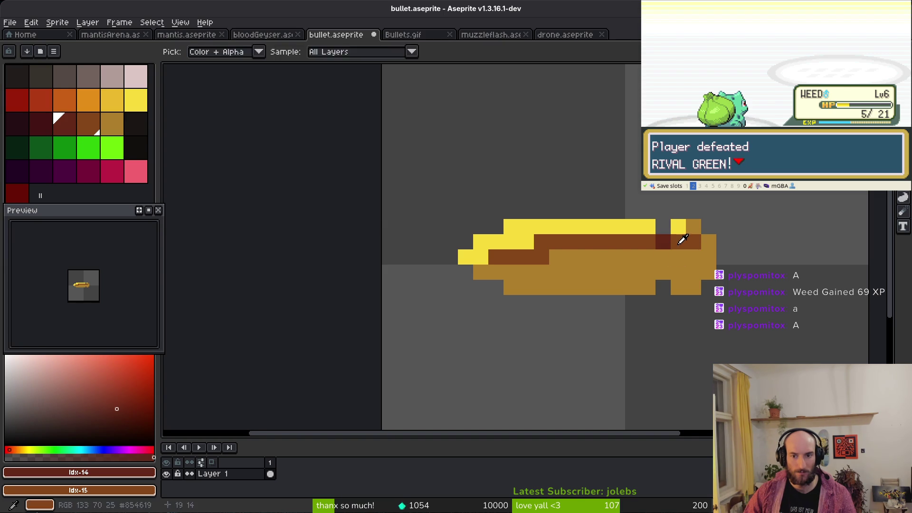
{"action": "left_click", "coordinate": [677, 242], "text": "alt"}
Save bullet.aseprite
{"action": "scroll", "coordinate": [734, 325], "scroll_direction": "down", "scroll_amount": 5}
{"action": "scroll", "coordinate": [729, 324], "scroll_direction": "up", "scroll_amount": 3}
{"action": "key", "text": "ctrl+s"}
{"action": "scroll", "coordinate": [682, 298], "scroll_direction": "up", "scroll_amount": 1}
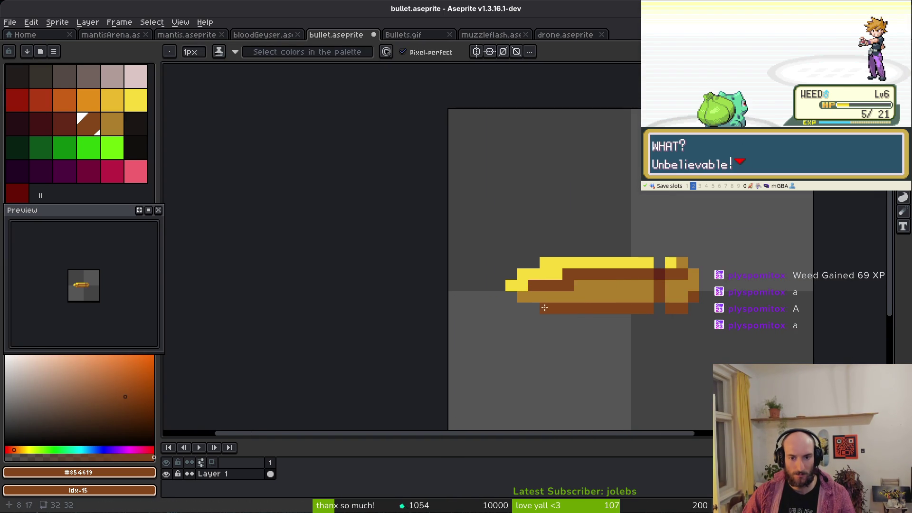
{"action": "scroll", "coordinate": [670, 320], "scroll_direction": "down", "scroll_amount": 3}
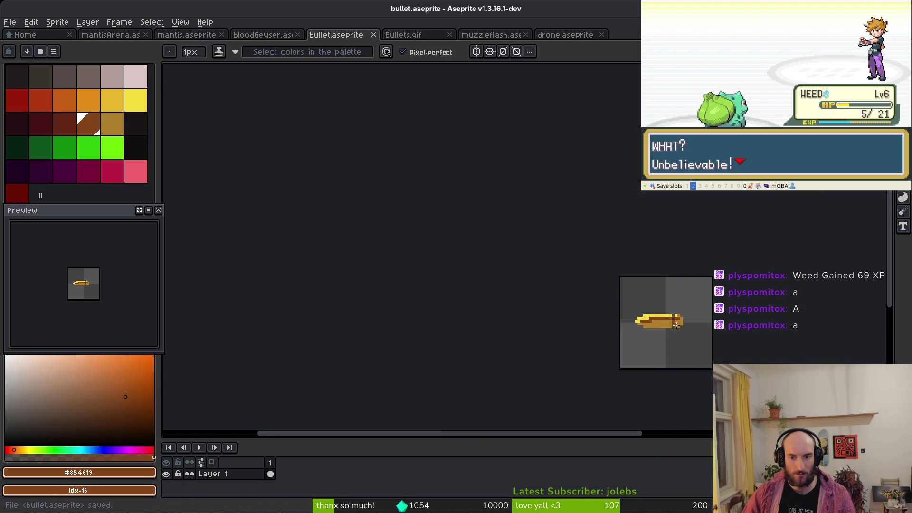
{"action": "scroll", "coordinate": [618, 316], "scroll_direction": "up", "scroll_amount": 5}
{"action": "key", "text": "ctrl+s"}
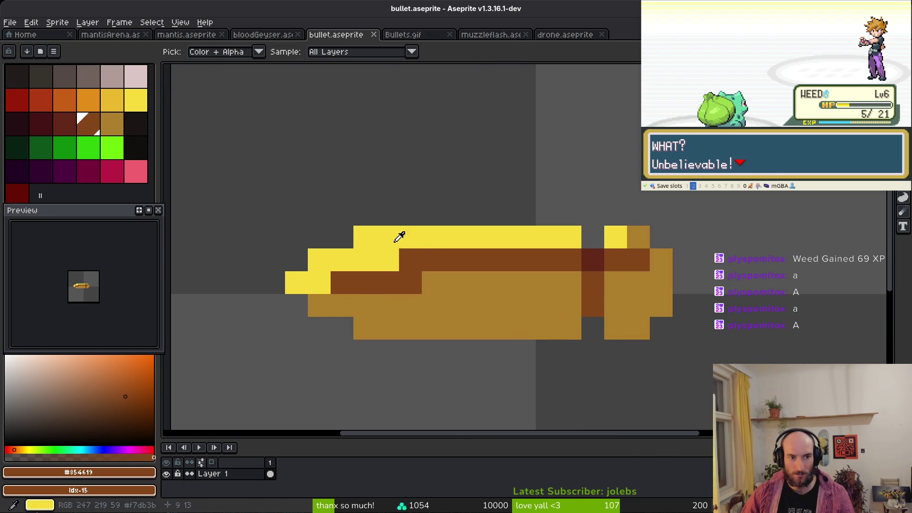
Repaint a yellow top-edge pixel brown, resample the gold colour and save
{"action": "scroll", "coordinate": [542, 267], "scroll_direction": "down", "scroll_amount": 2}
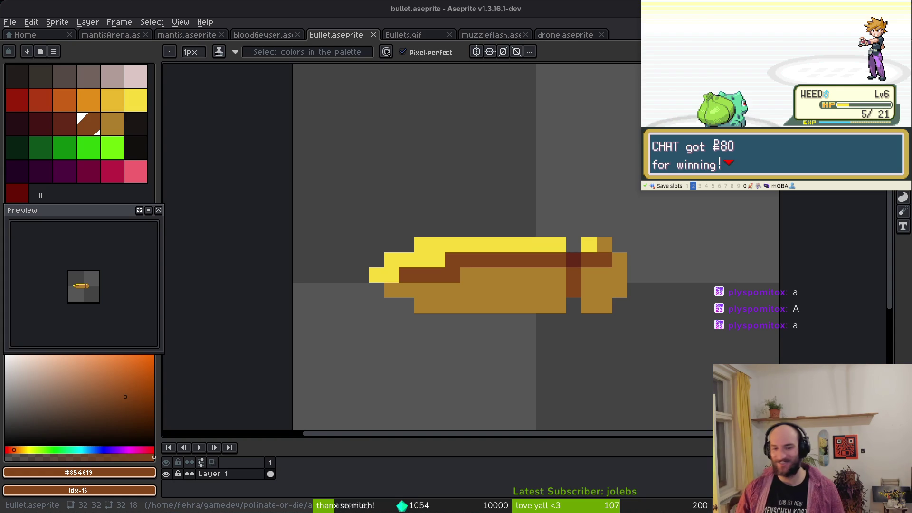
{"action": "left_click_drag", "start_coordinate": [493, 274], "coordinate": [530, 284]}
{"action": "left_click", "coordinate": [475, 267]}
{"action": "left_click", "coordinate": [498, 284], "text": "alt"}
{"action": "key", "text": "ctrl+s"}
Select the whole bullet with a rectangular marquee
{"action": "scroll", "coordinate": [502, 282], "scroll_direction": "down", "scroll_amount": 1}
{"action": "scroll", "coordinate": [502, 283], "scroll_direction": "up", "scroll_amount": 1}
{"action": "scroll", "coordinate": [528, 294], "scroll_direction": "down", "scroll_amount": 4}
{"action": "scroll", "coordinate": [530, 298], "scroll_direction": "down", "scroll_amount": 1}
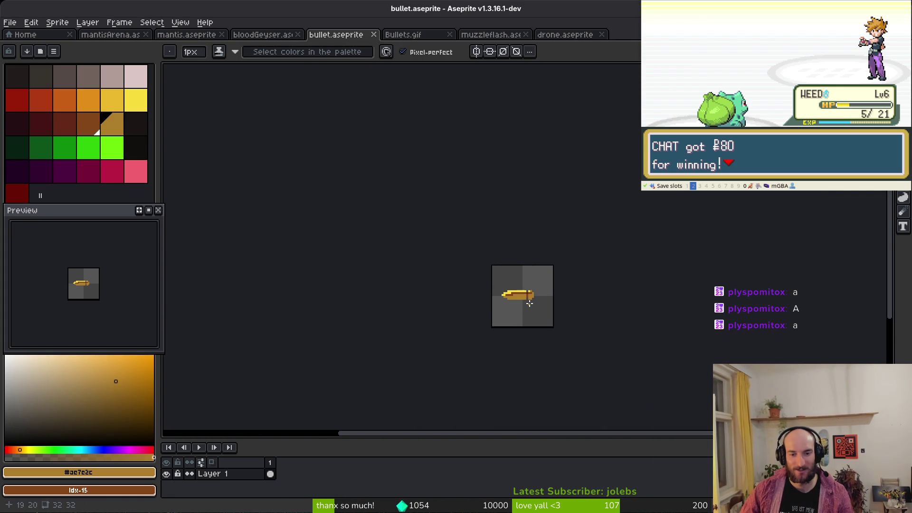
{"action": "scroll", "coordinate": [530, 298], "scroll_direction": "up", "scroll_amount": 4}
{"action": "key", "text": "m"}
{"action": "mouse_move", "coordinate": [446, 250]}
{"action": "left_mouse_down"}
{"action": "mouse_move", "coordinate": [470, 285]}
{"action": "mouse_move", "coordinate": [584, 336]}
{"action": "left_mouse_up"}
Save the bullet sprite, then copy the bullet by cutting it and undoing
{"action": "key", "text": "ctrl+d"}
{"action": "key", "text": "ctrl+s"}
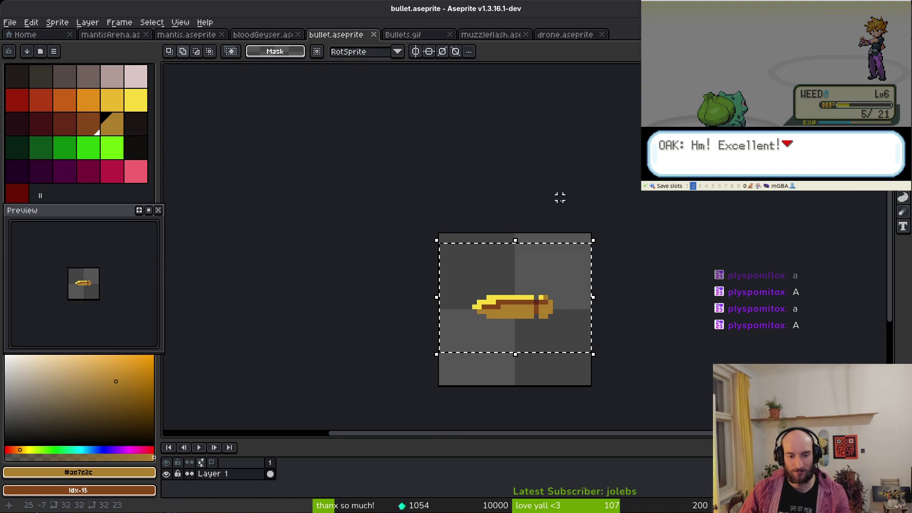
{"action": "key", "text": "Delete"}
{"action": "key", "text": "ctrl+z"}
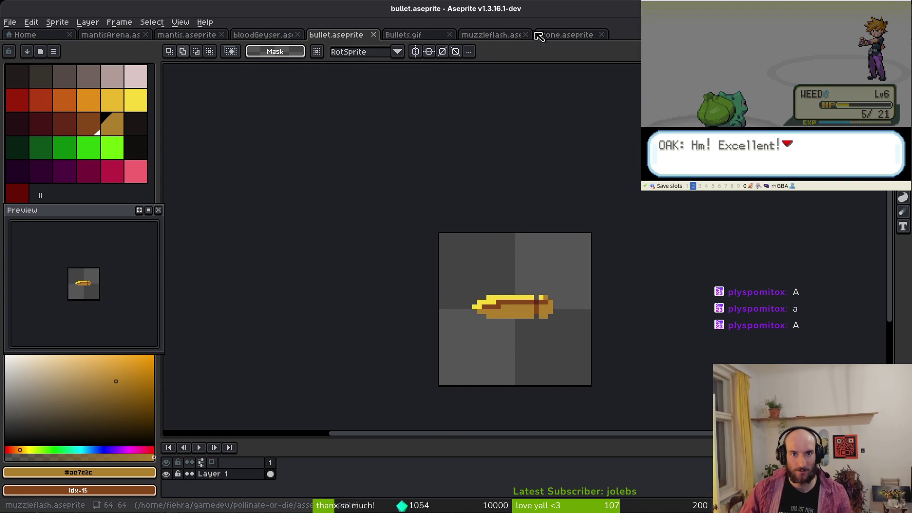
Paste the bullet into drone.aseprite, rotate it 90° under the gun, and commit it
{"action": "left_click", "coordinate": [259, 34]}
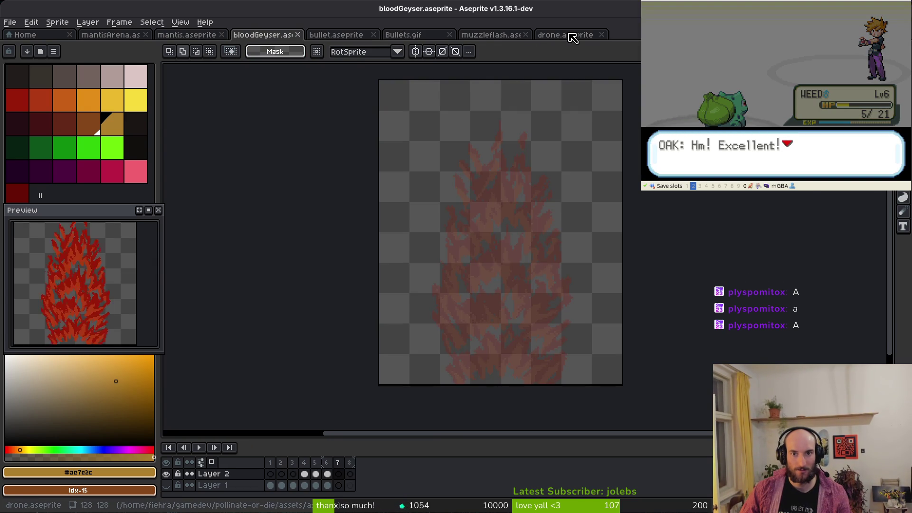
{"action": "left_click", "coordinate": [570, 35]}
{"action": "key", "text": "ctrl+v"}
{"action": "left_click_drag", "start_coordinate": [405, 258], "coordinate": [546, 322]}
{"action": "left_click_drag", "start_coordinate": [466, 359], "coordinate": [599, 348]}
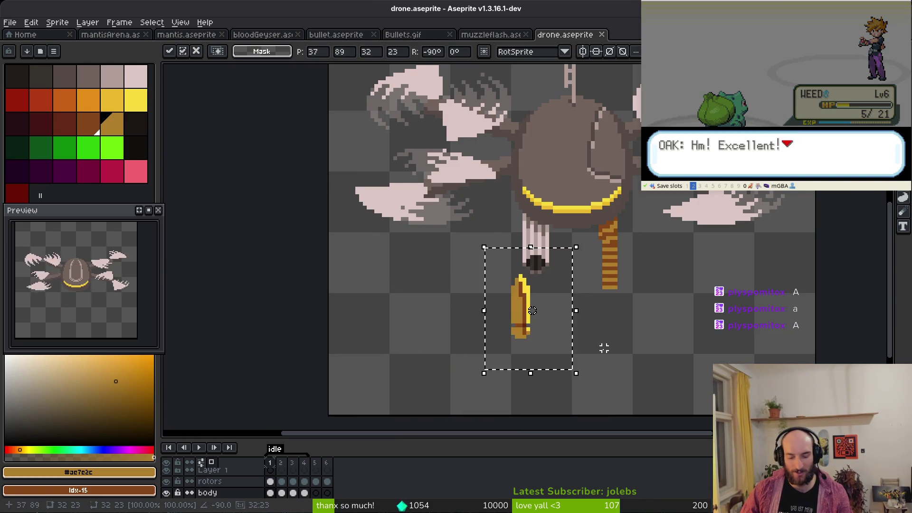
{"action": "scroll", "coordinate": [574, 323], "scroll_direction": "up", "scroll_amount": 3}
{"action": "scroll", "coordinate": [490, 294], "scroll_direction": "down", "scroll_amount": 4}
{"action": "key", "text": "Return"}
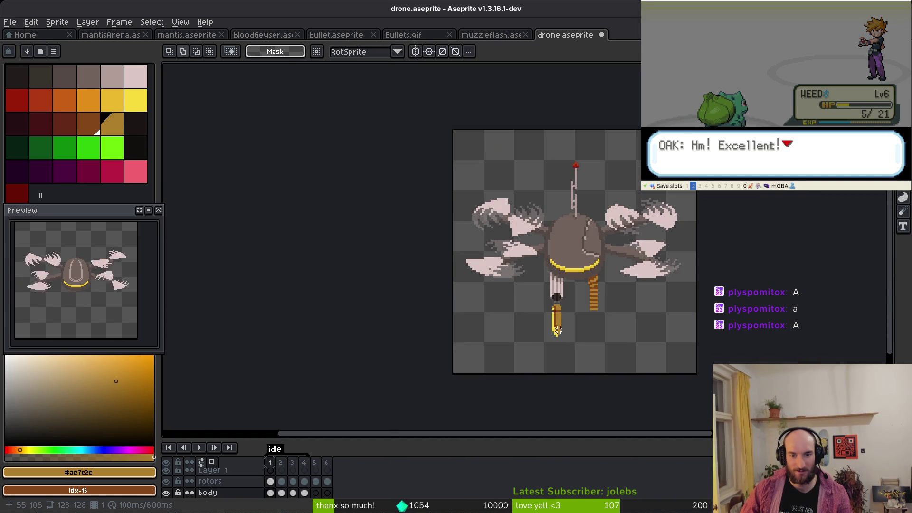
Cut the test bullet back out of the drone, save drone.aseprite, and return to bullet.aseprite
{"action": "scroll", "coordinate": [550, 308], "scroll_direction": "up", "scroll_amount": 4}
{"action": "left_click_drag", "start_coordinate": [550, 308], "coordinate": [601, 397]}
{"action": "left_click_drag", "start_coordinate": [553, 295], "coordinate": [637, 420]}
{"action": "left_click_drag", "start_coordinate": [589, 361], "coordinate": [575, 375]}
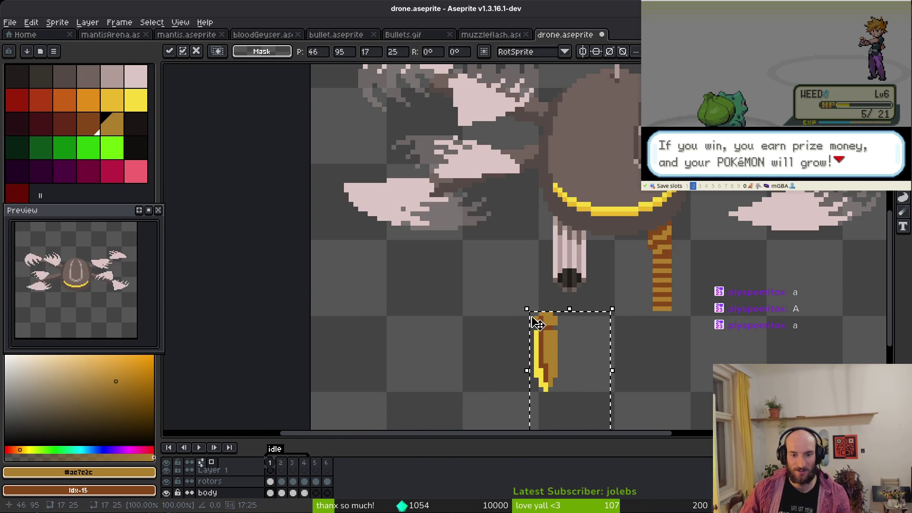
{"action": "key", "text": "Escape"}
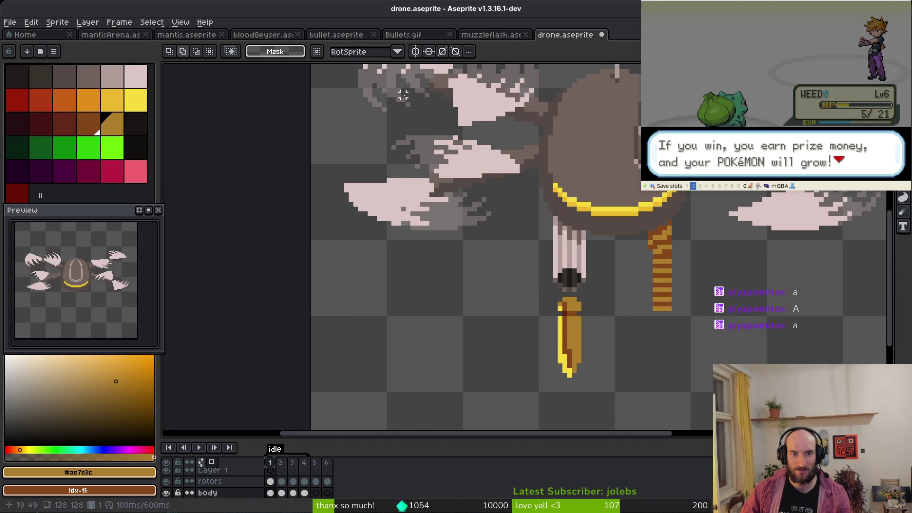
{"action": "left_click_drag", "start_coordinate": [546, 294], "coordinate": [652, 409]}
{"action": "key", "text": "ctrl+x"}
{"action": "key", "text": "ctrl+s"}
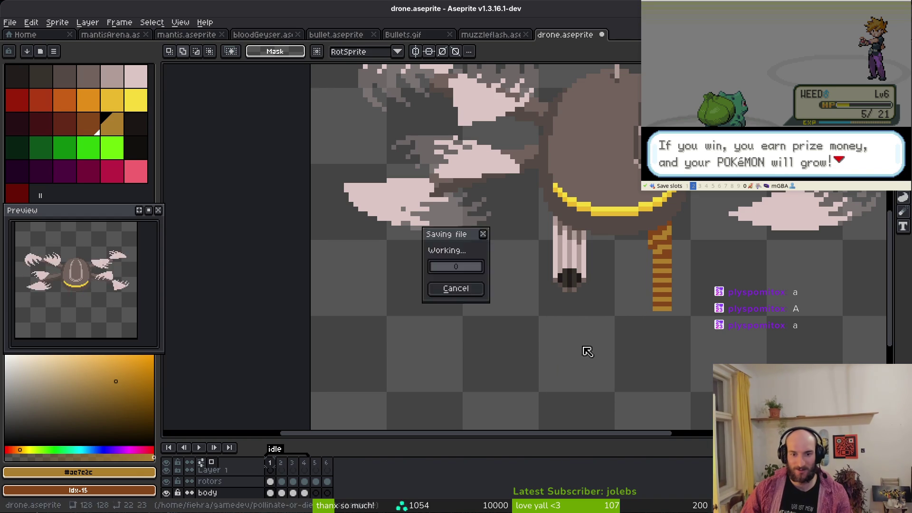
{"action": "left_click", "coordinate": [332, 35]}
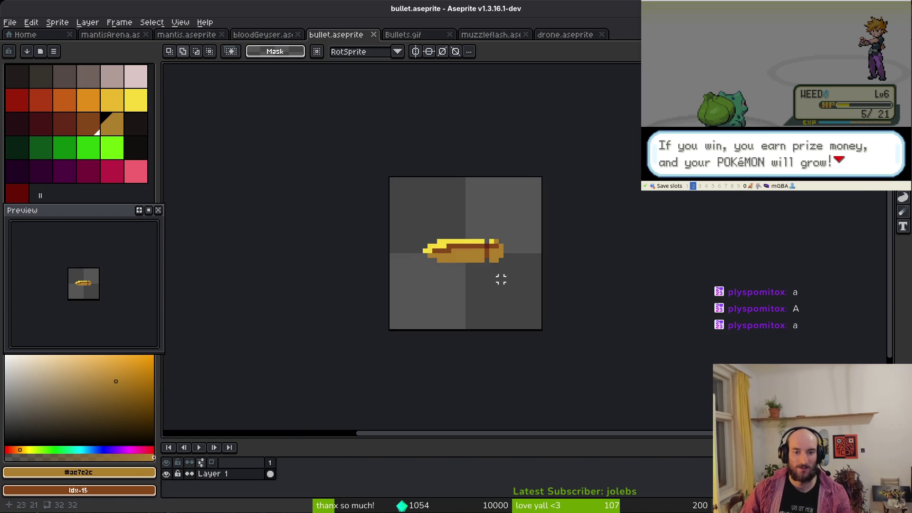
Erase the bullet's top yellow row, bottom orange row and dark back-end column
{"action": "scroll", "coordinate": [501, 271], "scroll_direction": "up", "scroll_amount": 1}
{"action": "scroll", "coordinate": [396, 252], "scroll_direction": "up", "scroll_amount": 1}
{"action": "key", "text": "e"}
{"action": "left_click_drag", "start_coordinate": [386, 191], "coordinate": [661, 192]}
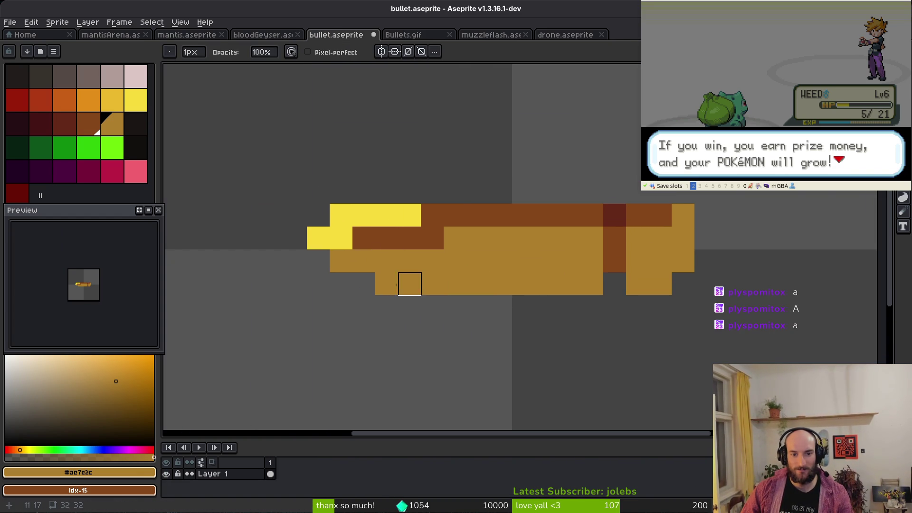
{"action": "left_click", "coordinate": [387, 283]}
{"action": "left_click", "coordinate": [592, 284], "text": "shift"}
{"action": "left_click_drag", "start_coordinate": [592, 284], "coordinate": [663, 284]}
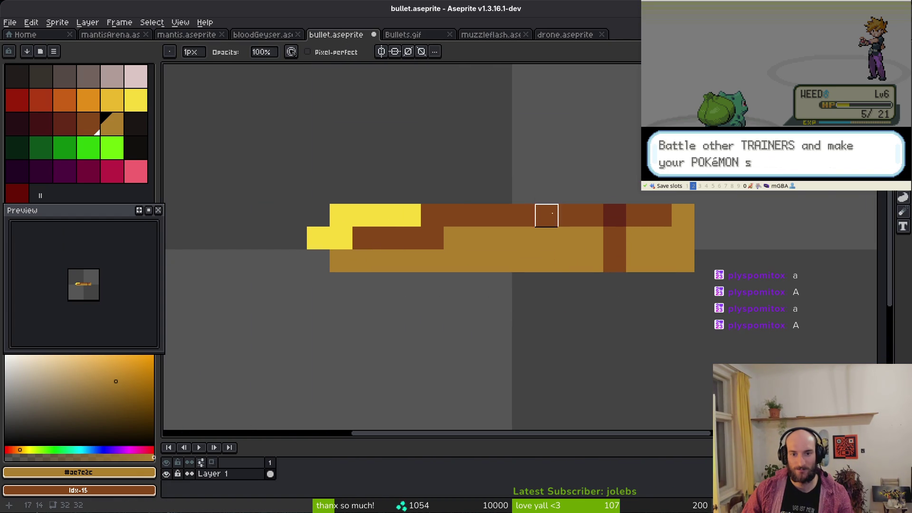
{"action": "left_click_drag", "start_coordinate": [592, 216], "coordinate": [615, 283]}
{"action": "mouse_move", "coordinate": [615, 216]}
{"action": "left_mouse_down"}
{"action": "mouse_move", "coordinate": [638, 238]}
{"action": "mouse_move", "coordinate": [547, 193]}
{"action": "left_mouse_up"}
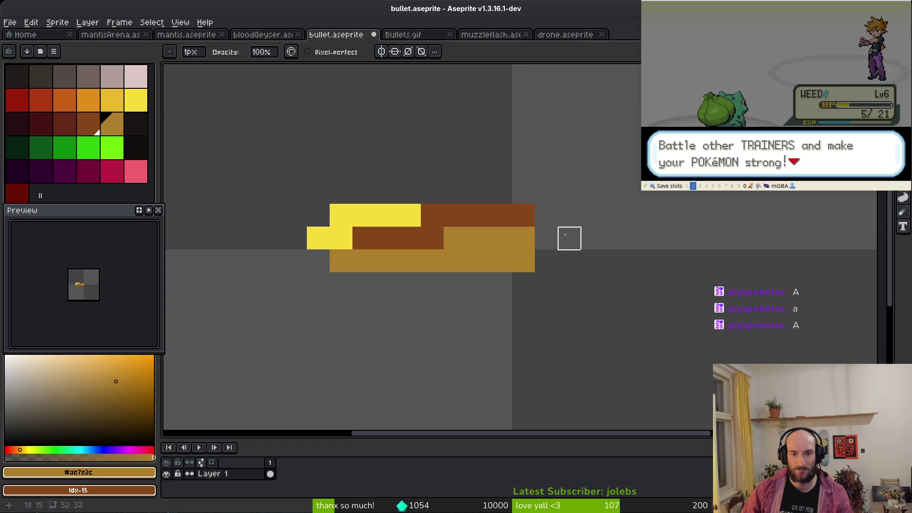
Repaint the bullet's top row yellow and its second row brown
{"action": "scroll", "coordinate": [569, 238], "scroll_direction": "up", "scroll_amount": 3}
{"action": "scroll", "coordinate": [570, 238], "scroll_direction": "left", "scroll_amount": 5}
{"action": "key", "text": "b"}
{"action": "left_click", "coordinate": [522, 283], "text": "alt"}
{"action": "left_click_drag", "start_coordinate": [560, 284], "coordinate": [629, 284]}
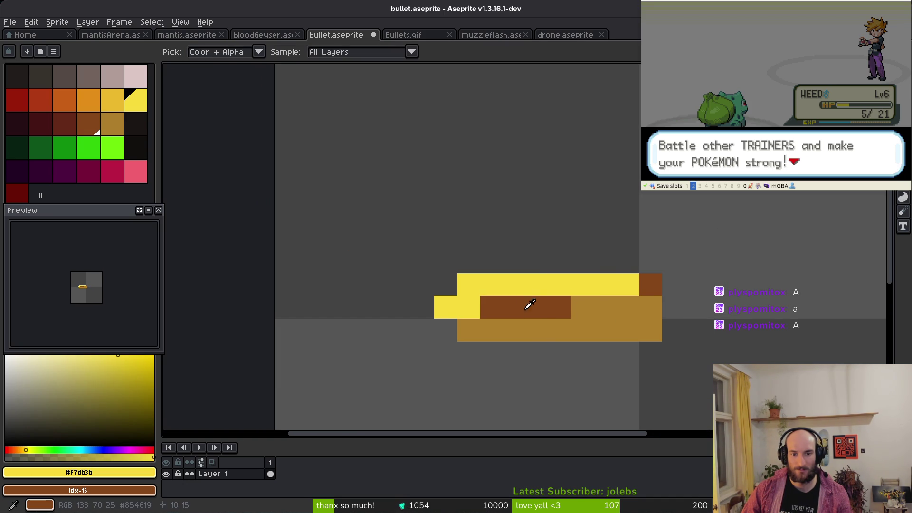
{"action": "left_click", "coordinate": [564, 306], "text": "alt"}
{"action": "left_click_drag", "start_coordinate": [536, 306], "coordinate": [651, 306]}
Add dark red-brown shading pixels to the bullet
{"action": "key", "text": "alt"}
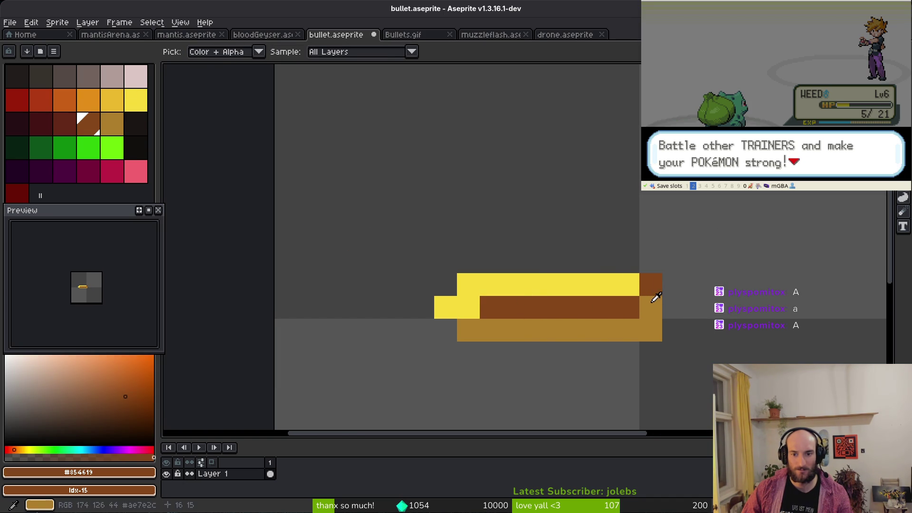
{"action": "left_click", "coordinate": [656, 303], "text": "alt"}
{"action": "scroll", "coordinate": [662, 329], "scroll_direction": "down", "scroll_amount": 4}
{"action": "scroll", "coordinate": [678, 350], "scroll_direction": "up", "scroll_amount": 4}
{"action": "left_click", "coordinate": [74, 130]}
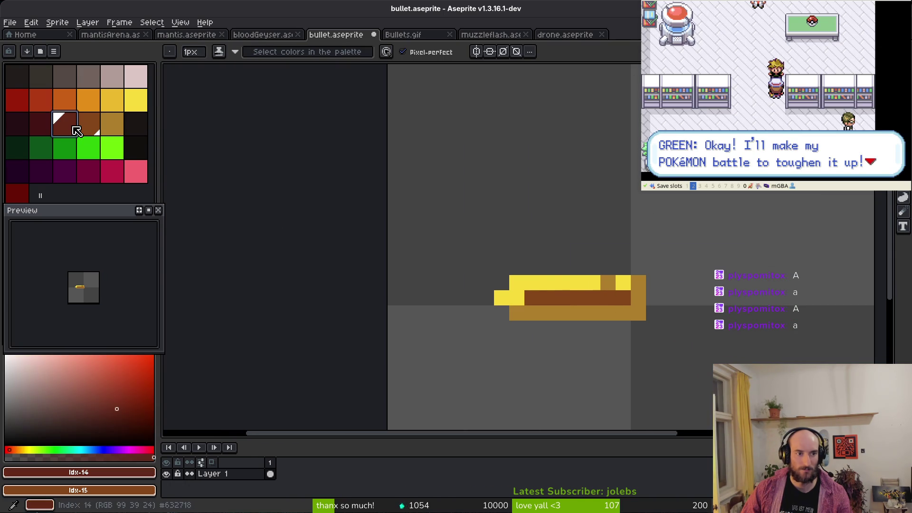
{"action": "left_click_drag", "start_coordinate": [608, 298], "coordinate": [608, 313]}
{"action": "left_click", "coordinate": [609, 309], "text": "alt"}
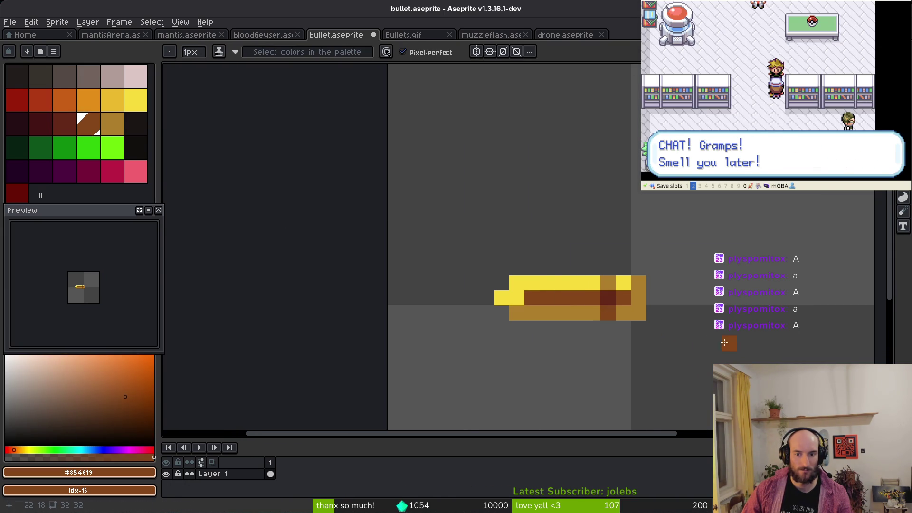
{"action": "scroll", "coordinate": [720, 342], "scroll_direction": "down", "scroll_amount": 5}
{"action": "scroll", "coordinate": [689, 346], "scroll_direction": "up", "scroll_amount": 4}
Move the whole bullet right toward the centre of its canvas
{"action": "key", "text": "m"}
{"action": "left_click_drag", "start_coordinate": [527, 244], "coordinate": [747, 362]}
{"action": "left_click_drag", "start_coordinate": [669, 329], "coordinate": [695, 331]}
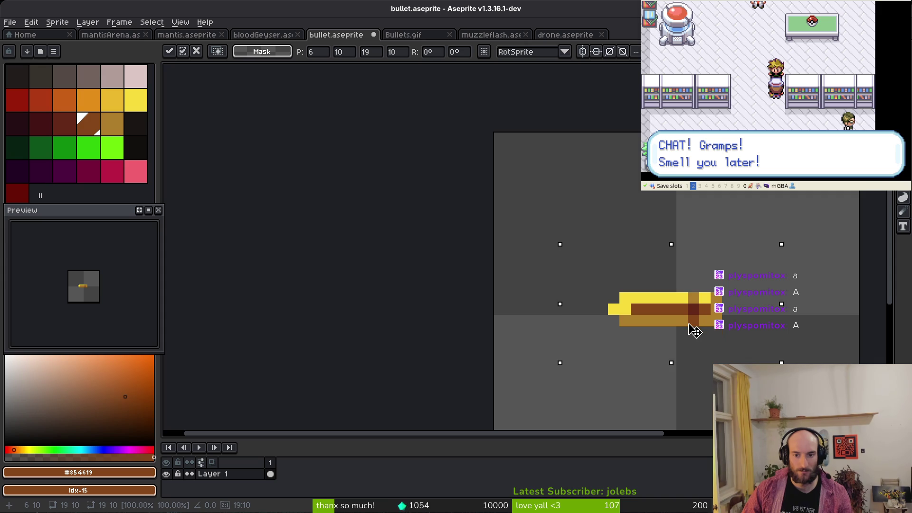
{"action": "key", "text": "ctrl+d"}
{"action": "scroll", "coordinate": [692, 332], "scroll_direction": "down", "scroll_amount": 2}
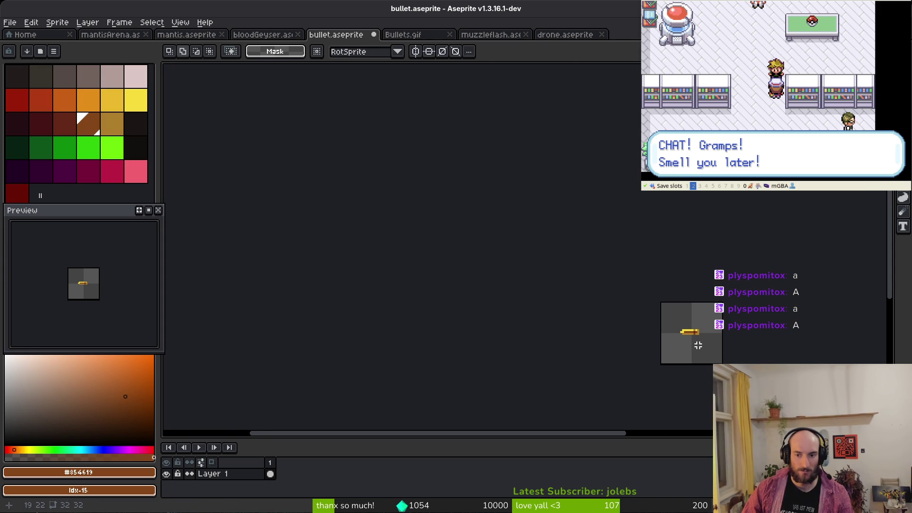
{"action": "scroll", "coordinate": [698, 345], "scroll_direction": "up", "scroll_amount": 5}
{"action": "mouse_move", "coordinate": [489, 246]}
{"action": "left_mouse_down"}
{"action": "mouse_move", "coordinate": [568, 314]}
{"action": "mouse_move", "coordinate": [587, 322]}
{"action": "mouse_move", "coordinate": [589, 305]}
{"action": "left_mouse_up"}
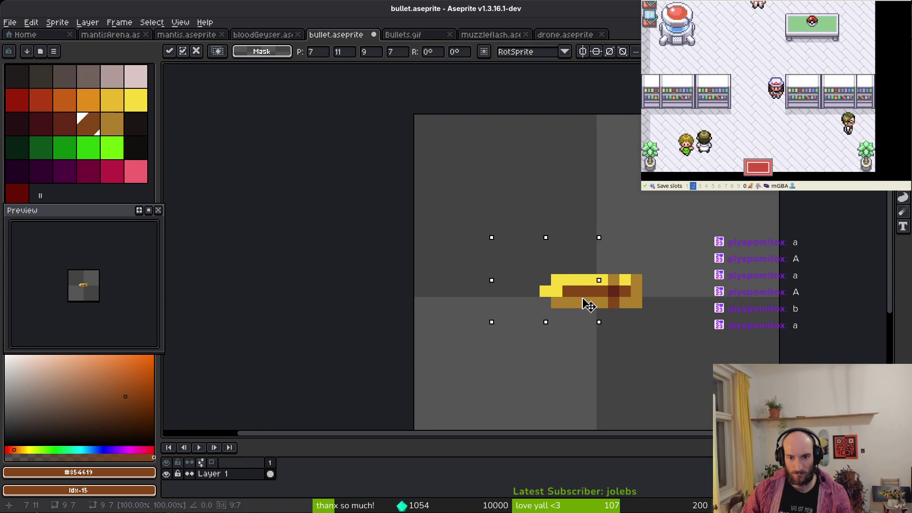
{"action": "key", "text": "e"}
Touch up the bullet with yellow and gold-brown pixels
{"action": "scroll", "coordinate": [618, 307], "scroll_direction": "down", "scroll_amount": 3}
{"action": "scroll", "coordinate": [612, 302], "scroll_direction": "up", "scroll_amount": 1}
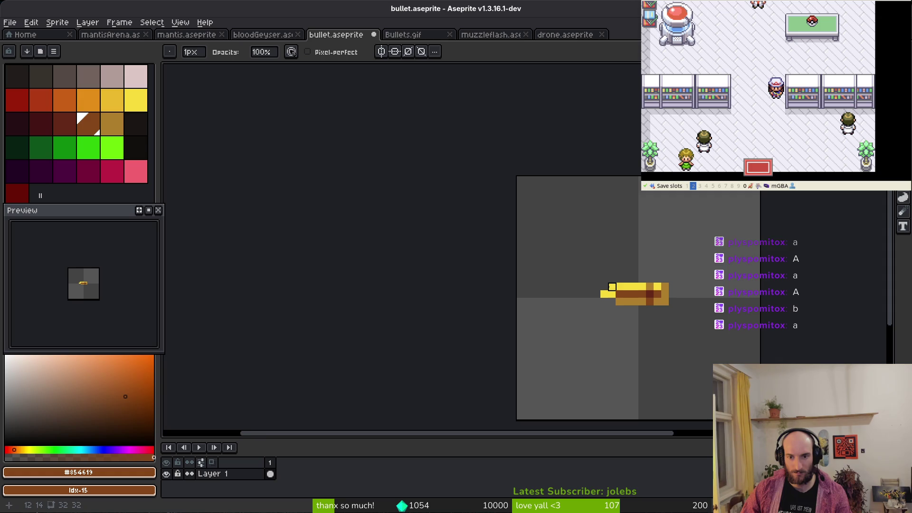
{"action": "scroll", "coordinate": [612, 287], "scroll_direction": "down", "scroll_amount": 3}
{"action": "scroll", "coordinate": [631, 280], "scroll_direction": "up", "scroll_amount": 4}
{"action": "key", "text": "i"}
{"action": "left_click", "coordinate": [628, 281]}
{"action": "key", "text": "f"}
{"action": "left_click", "coordinate": [613, 284]}
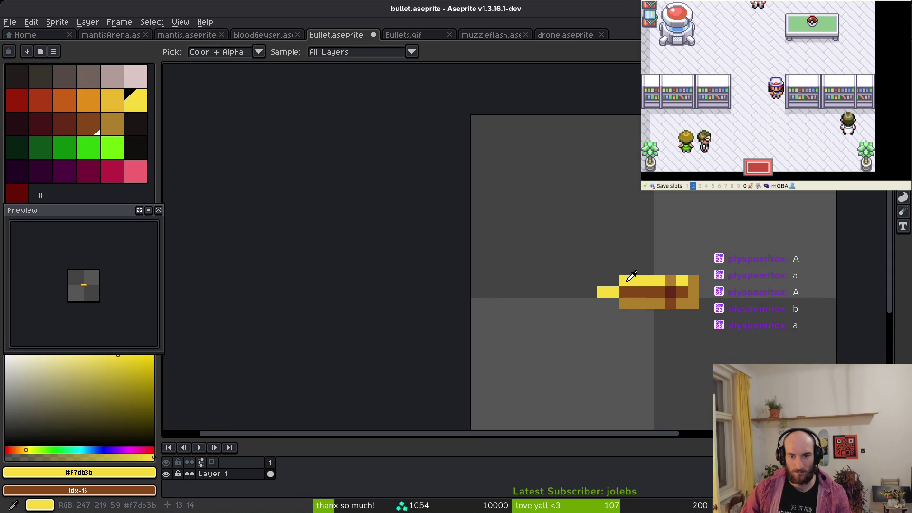
{"action": "left_click", "coordinate": [624, 301]}
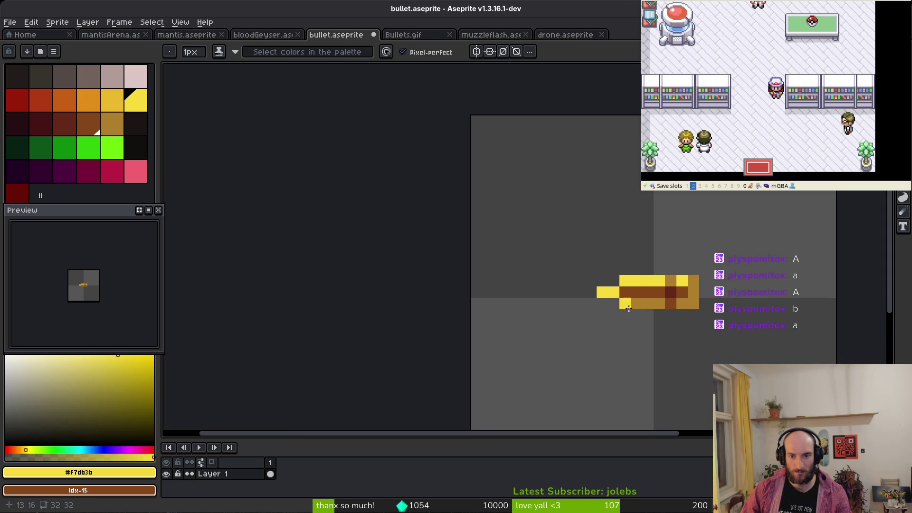
{"action": "left_click", "coordinate": [636, 304], "text": "alt"}
{"action": "left_click", "coordinate": [614, 280]}
{"action": "left_click", "coordinate": [625, 303]}
Sample the bullet's yellow and brown, and save bullet.aseprite
{"action": "scroll", "coordinate": [646, 320], "scroll_direction": "down", "scroll_amount": 2}
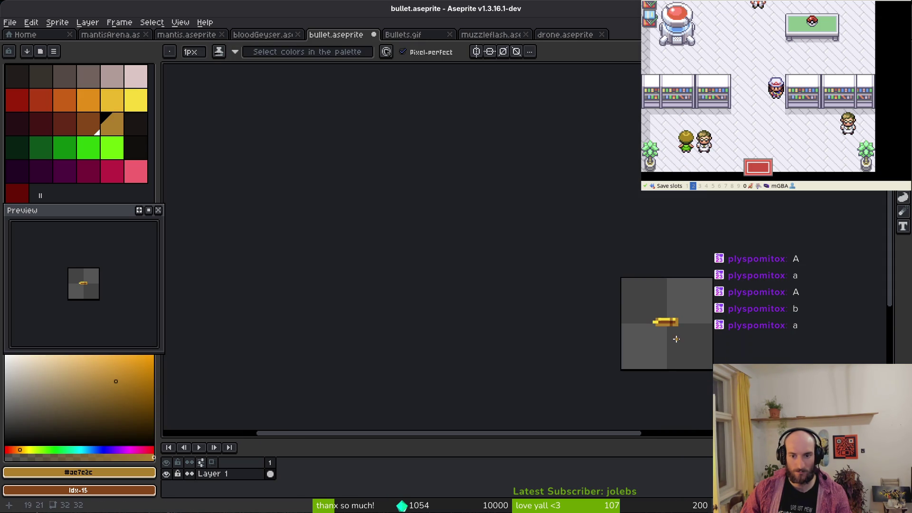
{"action": "scroll", "coordinate": [676, 339], "scroll_direction": "down", "scroll_amount": 3}
{"action": "scroll", "coordinate": [665, 328], "scroll_direction": "up", "scroll_amount": 6}
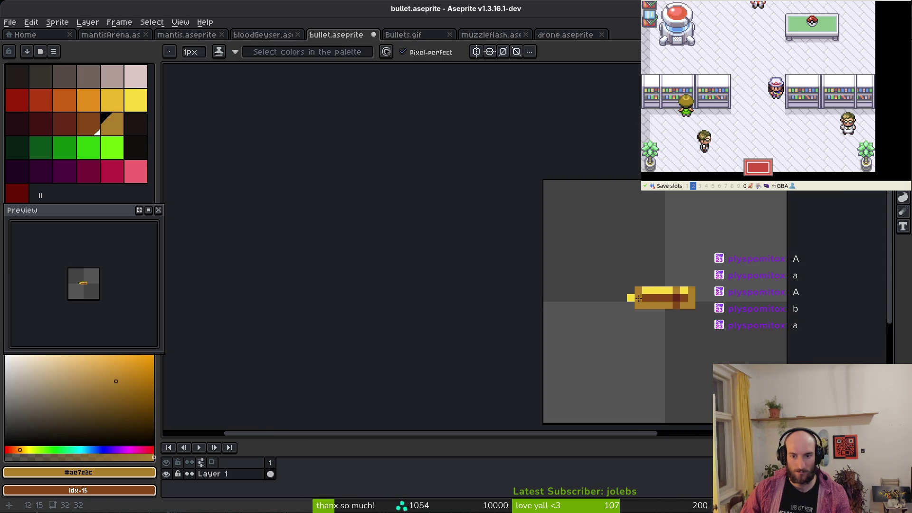
{"action": "left_click", "coordinate": [643, 290], "text": "alt"}
{"action": "scroll", "coordinate": [672, 319], "scroll_direction": "down", "scroll_amount": 3}
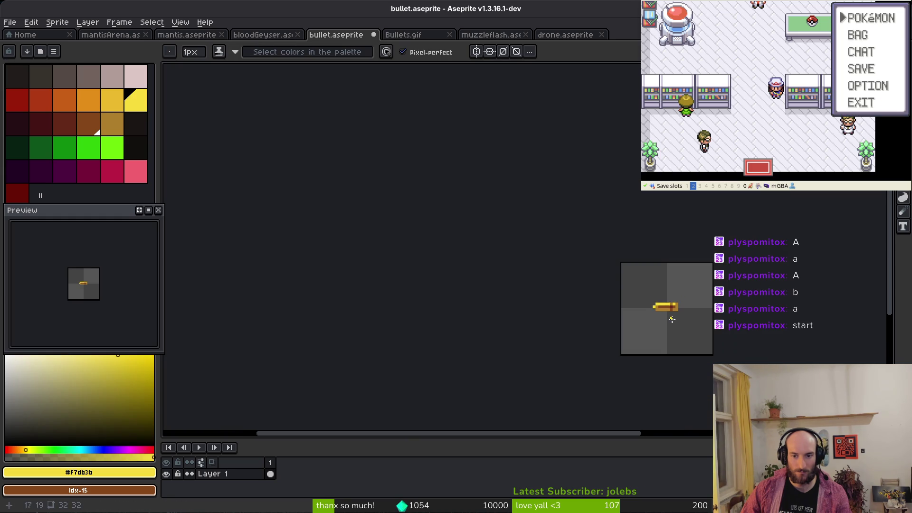
{"action": "scroll", "coordinate": [678, 316], "scroll_direction": "down", "scroll_amount": 4}
{"action": "scroll", "coordinate": [678, 318], "scroll_direction": "up", "scroll_amount": 2}
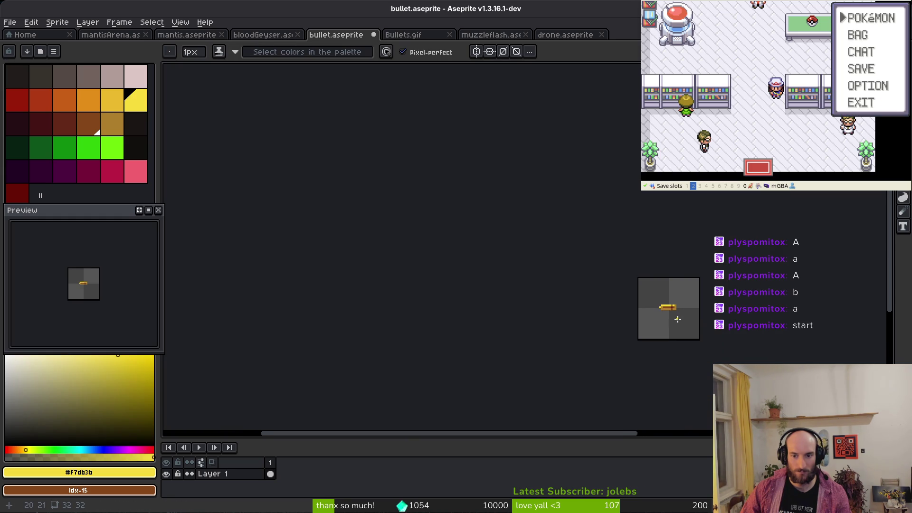
{"action": "scroll", "coordinate": [677, 320], "scroll_direction": "up", "scroll_amount": 5}
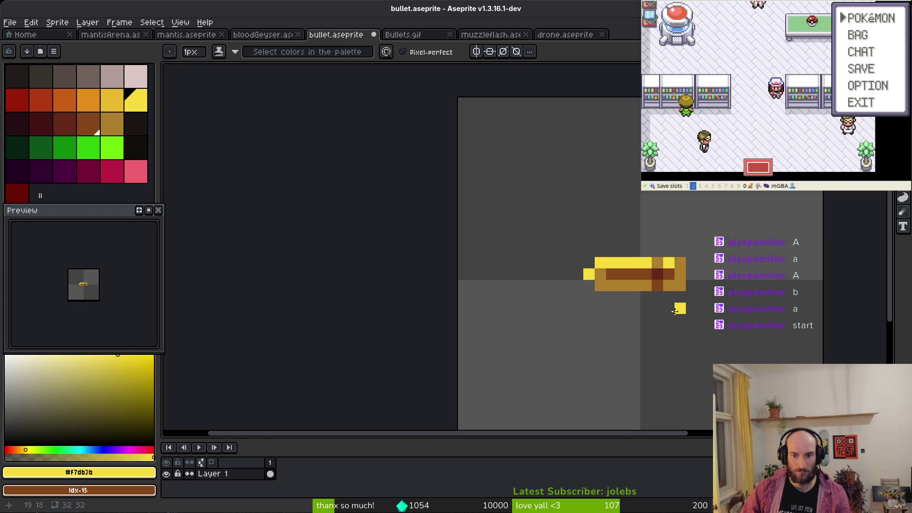
{"action": "left_click", "coordinate": [600, 284], "text": "alt"}
{"action": "scroll", "coordinate": [600, 284], "scroll_direction": "down", "scroll_amount": 8}
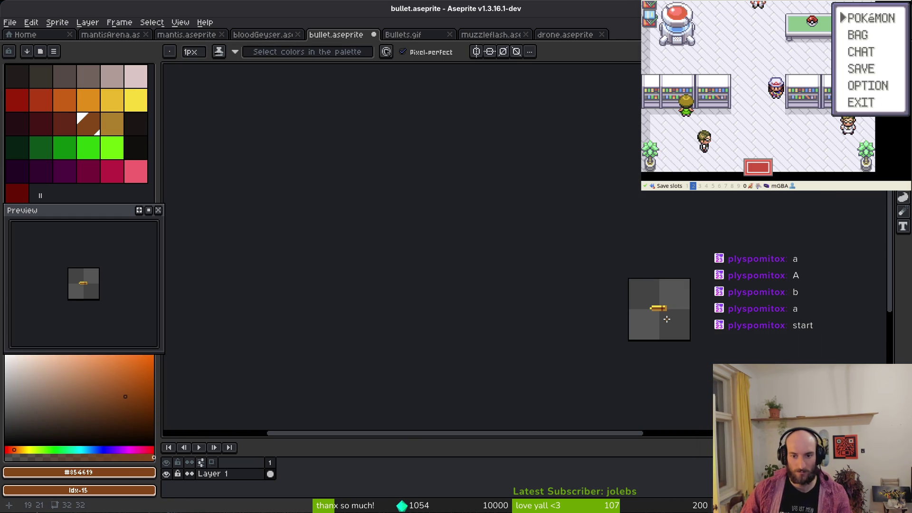
{"action": "scroll", "coordinate": [667, 320], "scroll_direction": "up", "scroll_amount": 4}
{"action": "key", "text": "ctrl+s"}
Touch up two more pixels on the bullet's right end with yellow
{"action": "left_click", "coordinate": [663, 285], "text": "alt"}
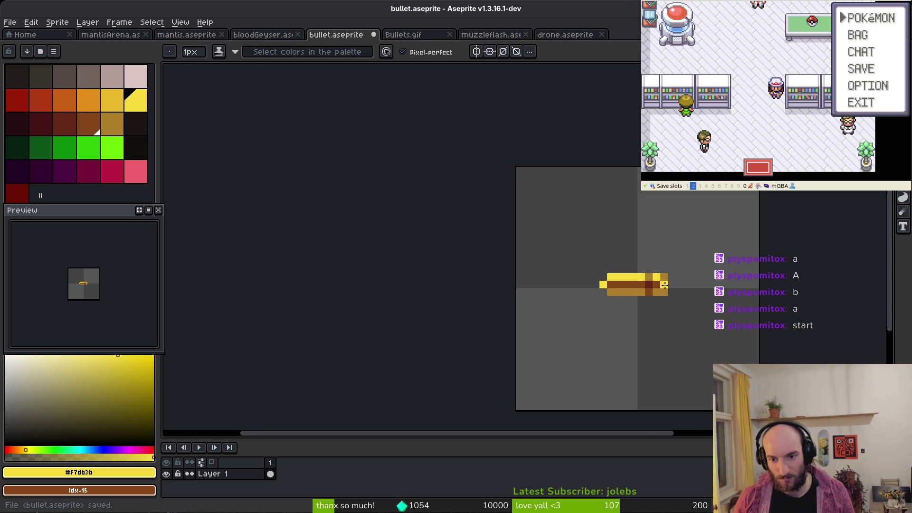
{"action": "left_click", "coordinate": [663, 286]}
{"action": "scroll", "coordinate": [683, 306], "scroll_direction": "down", "scroll_amount": 5}
{"action": "scroll", "coordinate": [701, 320], "scroll_direction": "up", "scroll_amount": 4}
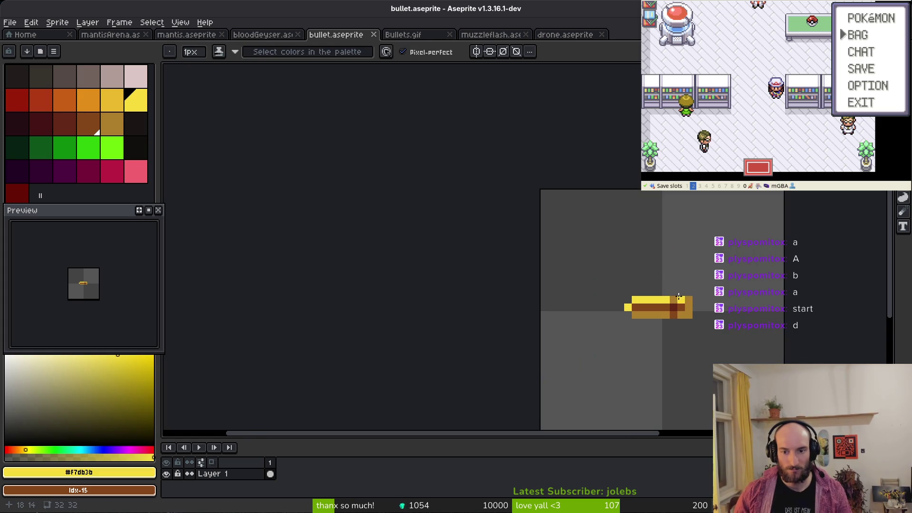
{"action": "left_click", "coordinate": [689, 300]}
{"action": "scroll", "coordinate": [689, 301], "scroll_direction": "down", "scroll_amount": 5}
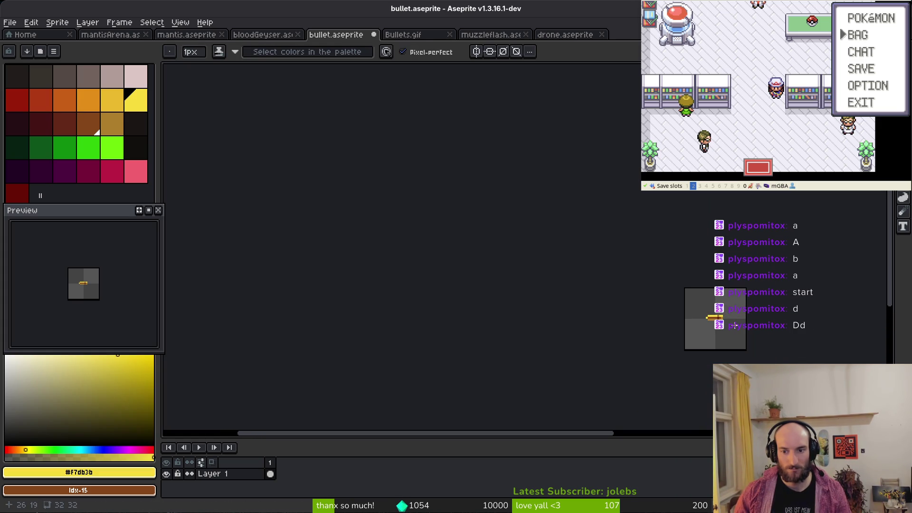
{"action": "scroll", "coordinate": [713, 323], "scroll_direction": "up", "scroll_amount": 4}
Copy the whole bullet to the clipboard by cutting and undoing, then deselect
{"action": "key", "text": "m"}
{"action": "left_click_drag", "start_coordinate": [592, 274], "coordinate": [716, 344]}
{"action": "key", "text": "Delete"}
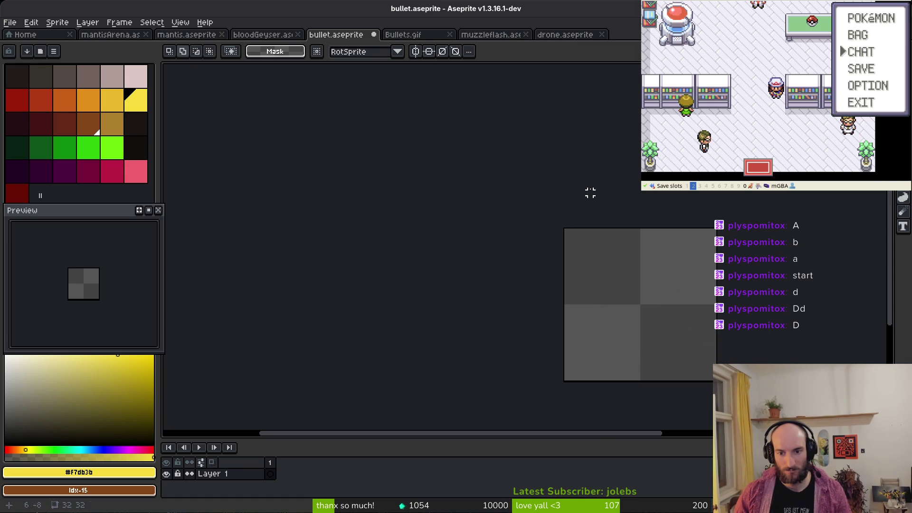
{"action": "key", "text": "ctrl+z"}
{"action": "key", "text": "ctrl+d"}
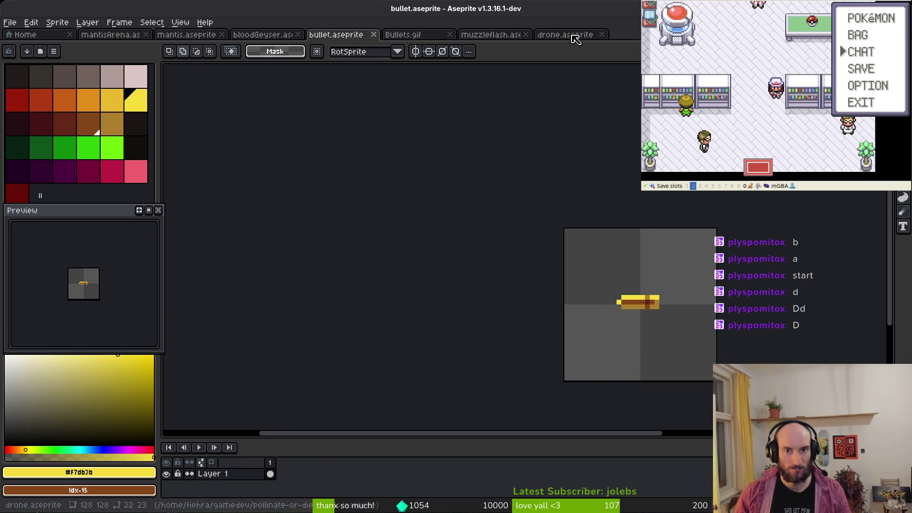
Paste the bullet into drone.aseprite below the body, rotate it 90°, and commit
{"action": "left_click", "coordinate": [565, 35]}
{"action": "key", "text": "ctrl+v"}
{"action": "mouse_move", "coordinate": [407, 251]}
{"action": "left_mouse_down"}
{"action": "mouse_move", "coordinate": [548, 358]}
{"action": "mouse_move", "coordinate": [584, 324]}
{"action": "left_mouse_up"}
{"action": "key", "text": "ctrl+r"}
{"action": "scroll", "coordinate": [594, 350], "scroll_direction": "down", "scroll_amount": 1}
{"action": "key", "text": "Return"}
Select the small yellow bullet, undo to lay it horizontally, and select it beside the belt
{"action": "scroll", "coordinate": [637, 337], "scroll_direction": "down", "scroll_amount": 2}
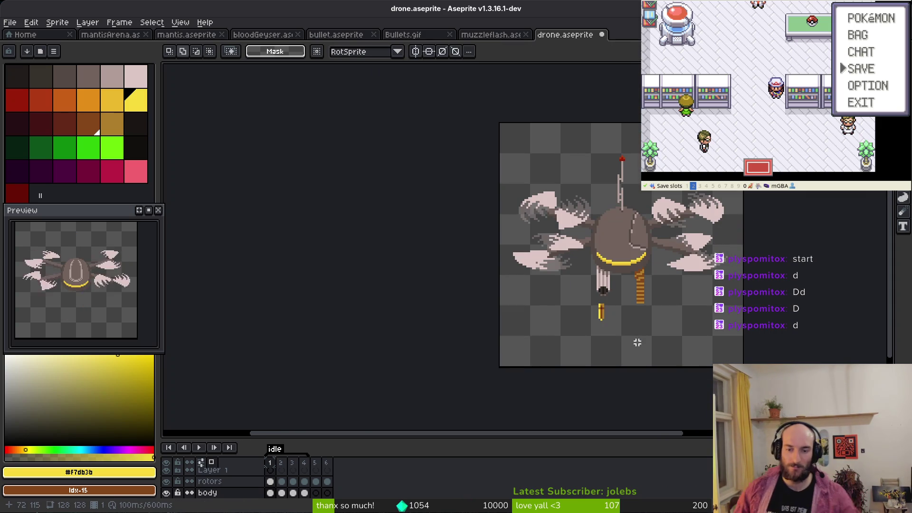
{"action": "scroll", "coordinate": [632, 316], "scroll_direction": "up", "scroll_amount": 3}
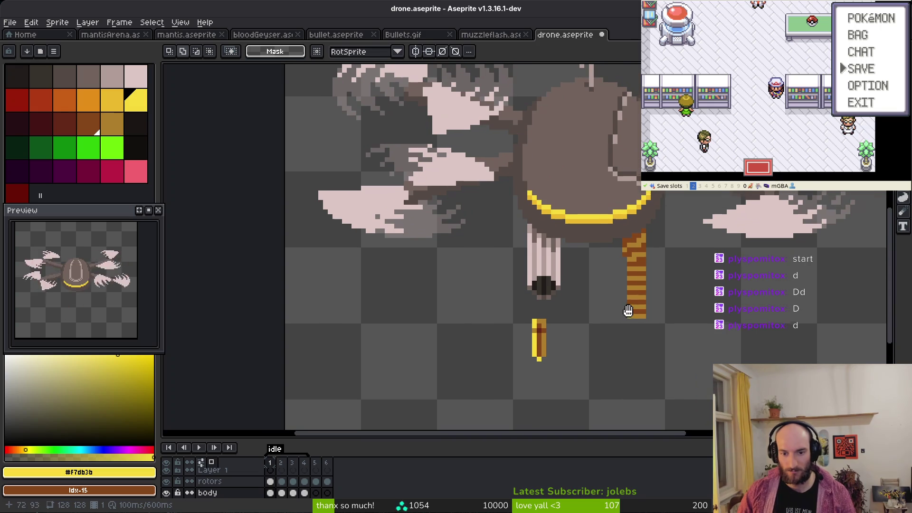
{"action": "mouse_move", "coordinate": [498, 313]}
{"action": "left_mouse_down"}
{"action": "mouse_move", "coordinate": [570, 388]}
{"action": "mouse_move", "coordinate": [549, 370]}
{"action": "mouse_move", "coordinate": [706, 312]}
{"action": "mouse_move", "coordinate": [693, 240]}
{"action": "mouse_move", "coordinate": [691, 290]}
{"action": "mouse_move", "coordinate": [682, 291]}
{"action": "mouse_move", "coordinate": [699, 304]}
{"action": "mouse_move", "coordinate": [687, 261]}
{"action": "mouse_move", "coordinate": [632, 252]}
{"action": "mouse_move", "coordinate": [622, 259]}
{"action": "mouse_move", "coordinate": [736, 294]}
{"action": "mouse_move", "coordinate": [744, 303]}
{"action": "mouse_move", "coordinate": [734, 324]}
{"action": "left_mouse_up"}
{"action": "key", "text": "ctrl+z"}
{"action": "left_click_drag", "start_coordinate": [766, 350], "coordinate": [666, 266]}
Stretch the bullet selection into a taller stacked strip and drop it in place
{"action": "mouse_move", "coordinate": [713, 328]}
{"action": "left_mouse_down"}
{"action": "mouse_move", "coordinate": [738, 353]}
{"action": "mouse_move", "coordinate": [760, 451]}
{"action": "mouse_move", "coordinate": [779, 483]}
{"action": "left_mouse_up"}
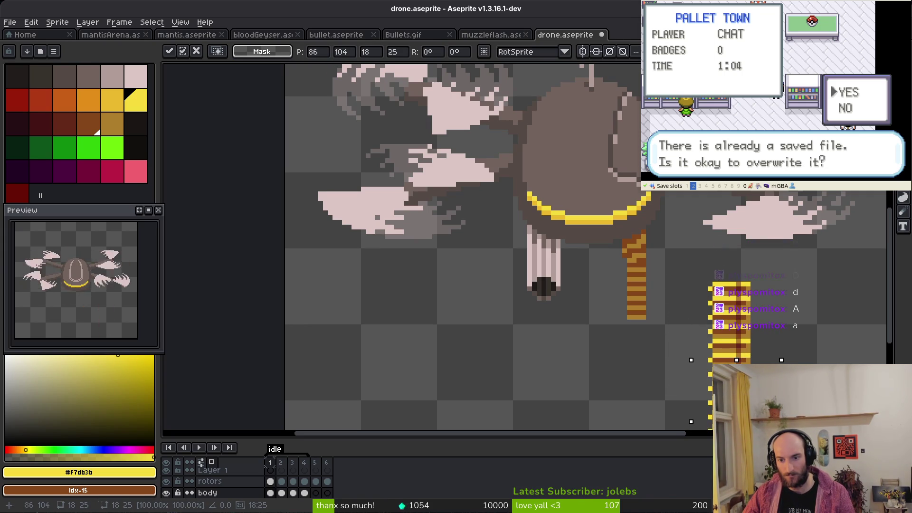
{"action": "scroll", "coordinate": [683, 328], "scroll_direction": "down", "scroll_amount": 3}
{"action": "key", "text": "ctrl+d"}
{"action": "scroll", "coordinate": [682, 328], "scroll_direction": "up", "scroll_amount": 5}
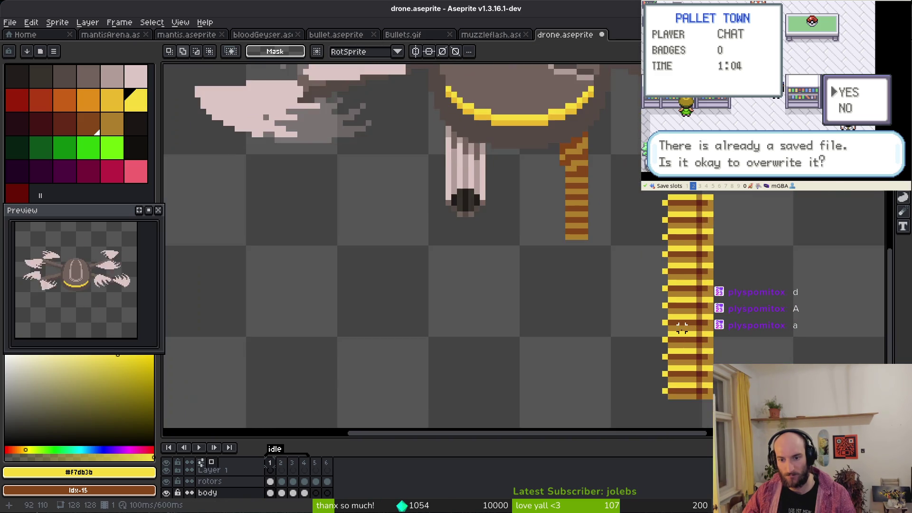
{"action": "scroll", "coordinate": [682, 328], "scroll_direction": "up", "scroll_amount": 3}
Replace the strip's two browns with darker palette shades using Replace Color
{"action": "key", "text": "alt"}
{"action": "key", "text": "alt"}
{"action": "left_click", "coordinate": [700, 310]}
{"action": "key", "text": "alt"}
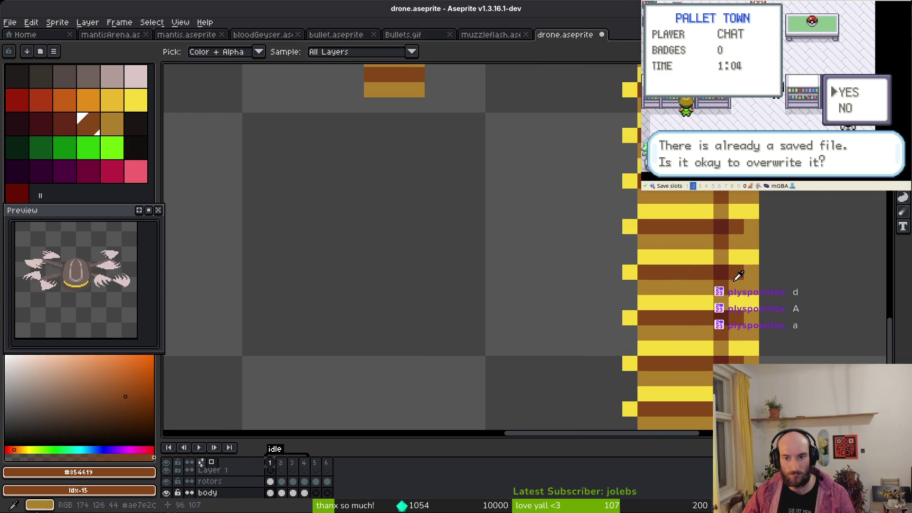
{"action": "left_click", "coordinate": [715, 270], "text": "alt"}
{"action": "right_click", "coordinate": [41, 124]}
{"action": "key", "text": "shift+r"}
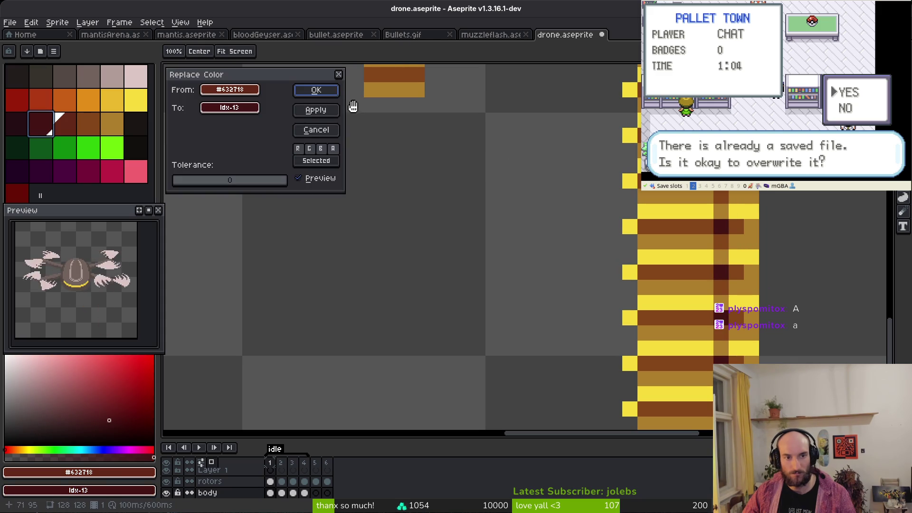
{"action": "left_click", "coordinate": [314, 89]}
{"action": "left_click", "coordinate": [709, 261], "text": "alt"}
{"action": "right_click", "coordinate": [65, 124]}
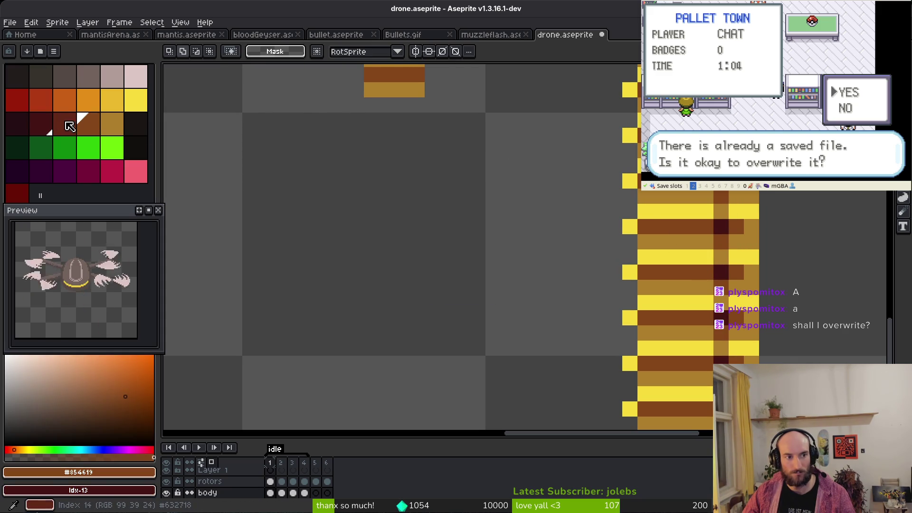
{"action": "key", "text": "shift+r"}
{"action": "left_click", "coordinate": [325, 96]}
Replace the strip's gold-brown and yellow with new palette shades using Replace Color
{"action": "left_click", "coordinate": [691, 276], "text": "alt"}
{"action": "right_click", "coordinate": [88, 125]}
{"action": "key", "text": "shift+r"}
{"action": "left_click", "coordinate": [316, 90]}
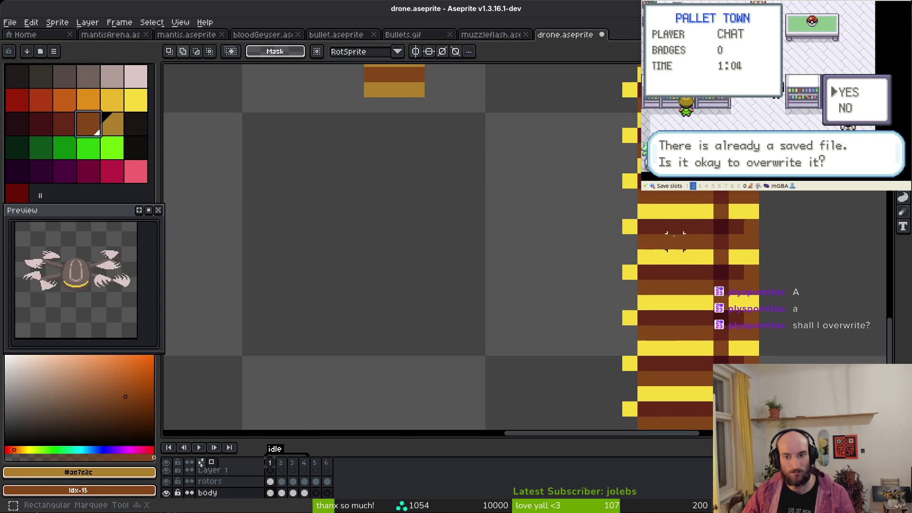
{"action": "left_click", "coordinate": [702, 254], "text": "alt"}
{"action": "right_click", "coordinate": [106, 132]}
{"action": "key", "text": "shift+r"}
{"action": "left_click", "coordinate": [311, 90]}
{"action": "scroll", "coordinate": [683, 287], "scroll_direction": "down", "scroll_amount": 3}
{"action": "scroll", "coordinate": [682, 286], "scroll_direction": "down", "scroll_amount": 2}
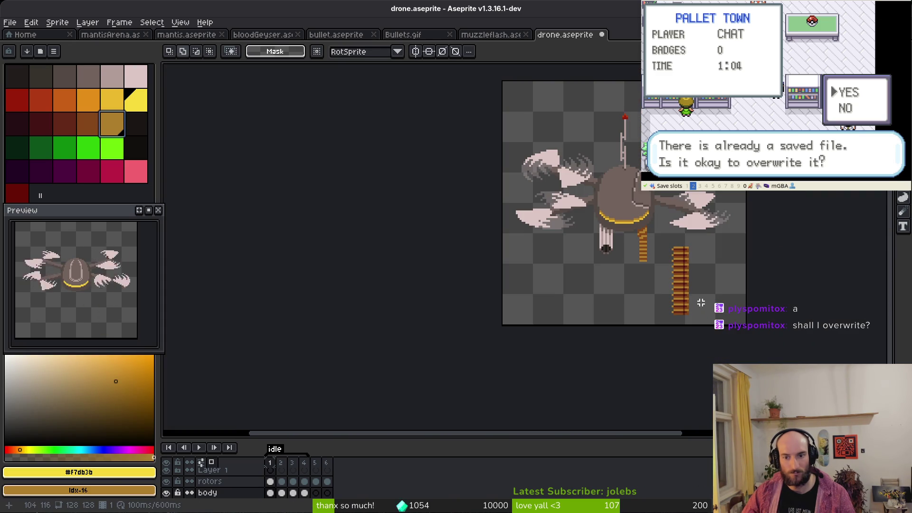
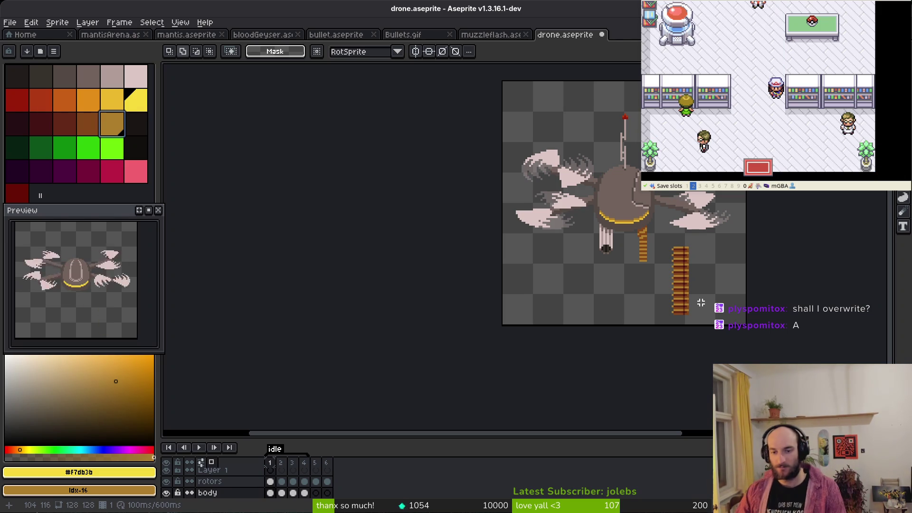
Sample the gold-brown and pencil a short vertical run of it onto the striped strip
{"action": "scroll", "coordinate": [698, 285], "scroll_direction": "up", "scroll_amount": 5}
{"action": "key", "text": "f"}
{"action": "left_click", "coordinate": [694, 265], "text": "alt"}
{"action": "left_click_drag", "start_coordinate": [665, 280], "coordinate": [666, 211]}
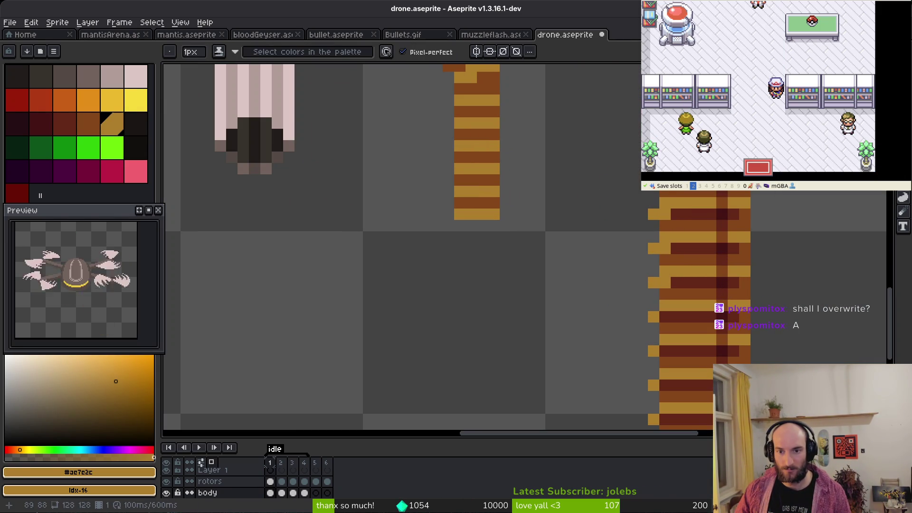
{"action": "scroll", "coordinate": [707, 266], "scroll_direction": "down", "scroll_amount": 4}
{"action": "scroll", "coordinate": [706, 266], "scroll_direction": "up", "scroll_amount": 3}
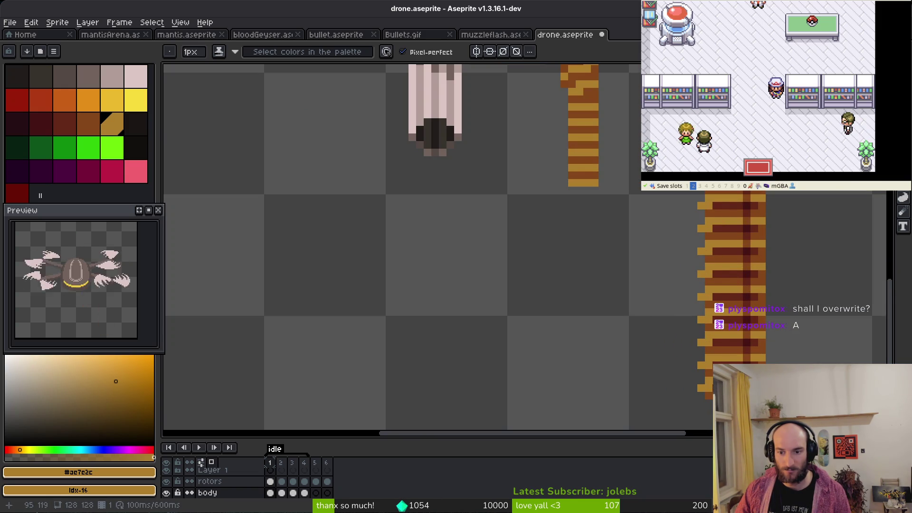
{"action": "scroll", "coordinate": [696, 338], "scroll_direction": "down", "scroll_amount": 4}
{"action": "scroll", "coordinate": [695, 338], "scroll_direction": "up", "scroll_amount": 3}
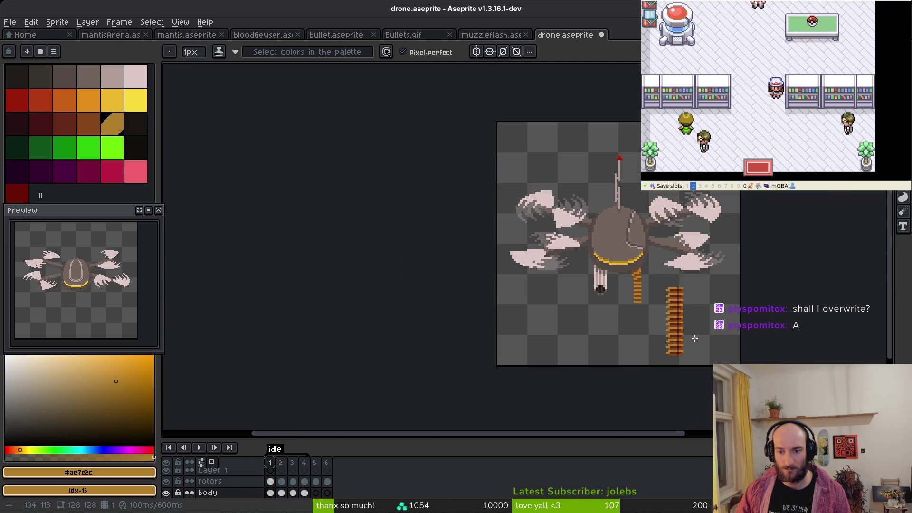
{"action": "scroll", "coordinate": [661, 294], "scroll_direction": "up", "scroll_amount": 6}
Erase the strip's top pixels, enlarge the layer list and make the guns layer active
{"action": "key", "text": "e"}
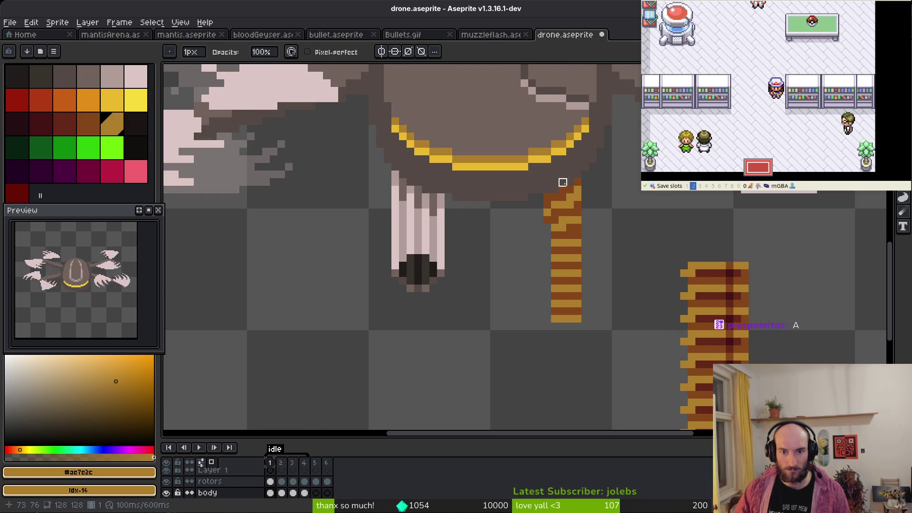
{"action": "scroll", "coordinate": [555, 183], "scroll_direction": "up", "scroll_amount": 6}
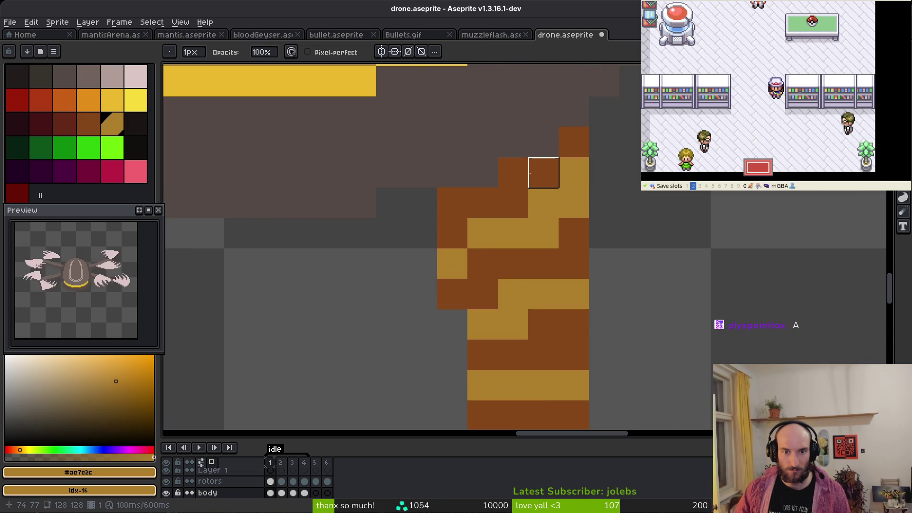
{"action": "left_click_drag", "start_coordinate": [309, 437], "coordinate": [311, 387]}
{"action": "scroll", "coordinate": [230, 475], "scroll_direction": "up", "scroll_amount": 2}
{"action": "left_click", "coordinate": [230, 453]}
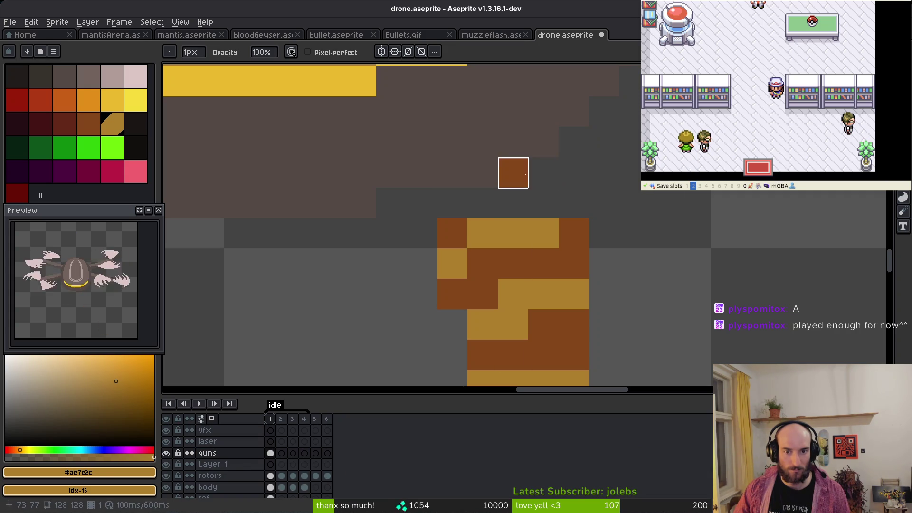
{"action": "scroll", "coordinate": [588, 259], "scroll_direction": "down", "scroll_amount": 6}
{"action": "left_click_drag", "start_coordinate": [588, 259], "coordinate": [586, 208]}
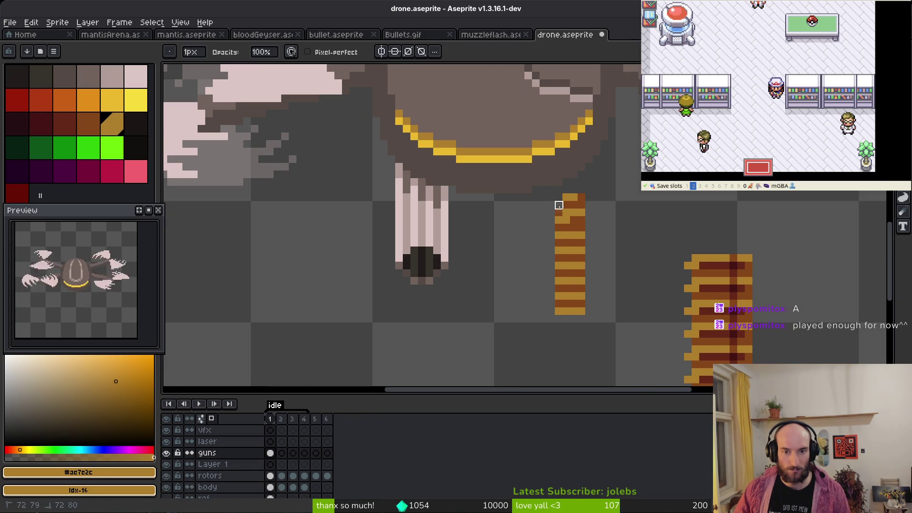
Undo the gold strip edits and marquee-select the long ammo belt
{"action": "key", "text": "ctrl+z"}
{"action": "key", "text": "ctrl+z"}
{"action": "key", "text": "ctrl+z"}
{"action": "key", "text": "ctrl+z"}
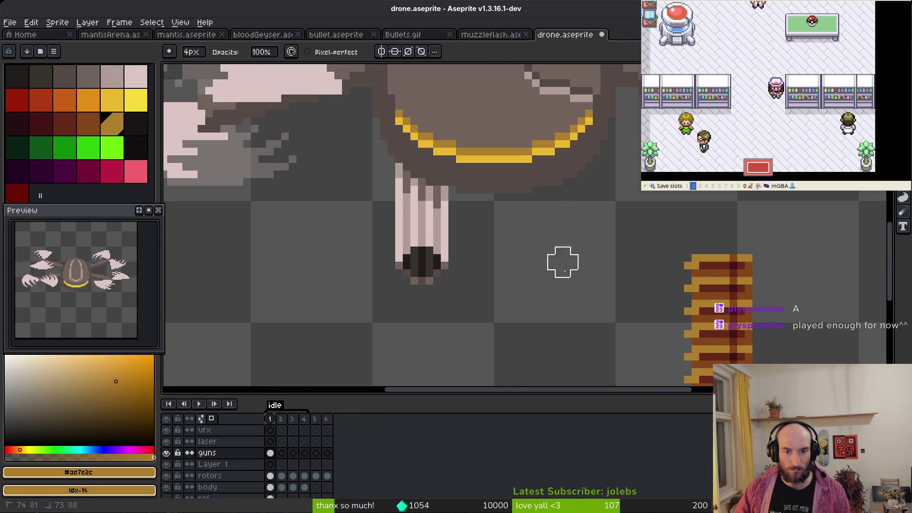
{"action": "left_click_drag", "start_coordinate": [564, 259], "coordinate": [572, 226]}
{"action": "key", "text": "m"}
{"action": "scroll", "coordinate": [712, 253], "scroll_direction": "down", "scroll_amount": 1}
{"action": "left_click_drag", "start_coordinate": [651, 204], "coordinate": [772, 376]}
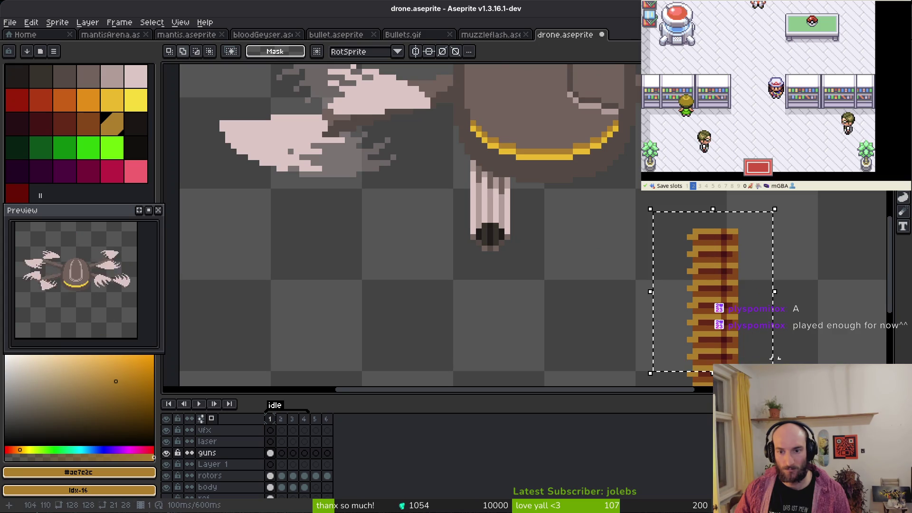
{"action": "scroll", "coordinate": [708, 244], "scroll_direction": "down", "scroll_amount": 1}
{"action": "scroll", "coordinate": [708, 244], "scroll_direction": "up", "scroll_amount": 1}
Cut the ammo belt from the body layer and paste it onto the guns layer, under the hull beside the gun
{"action": "key", "text": "ctrl+t"}
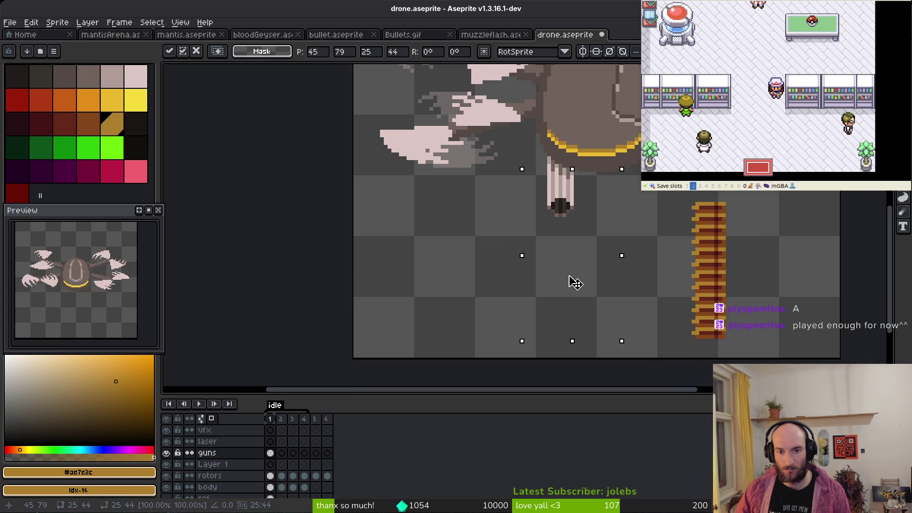
{"action": "left_click", "coordinate": [270, 487]}
{"action": "key", "text": "Delete"}
{"action": "key", "text": "Up"}
{"action": "key", "text": "Up"}
{"action": "key", "text": "Up"}
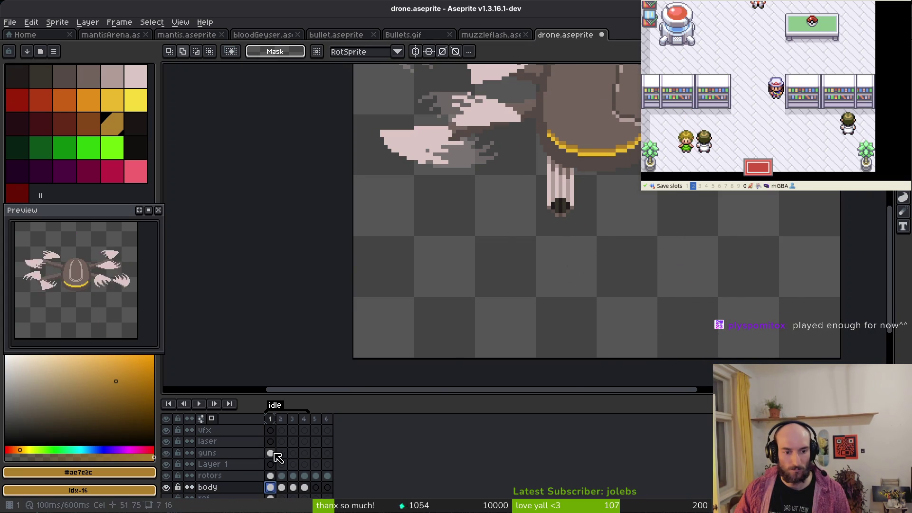
{"action": "key", "text": "ctrl+v"}
{"action": "mouse_move", "coordinate": [720, 261]}
{"action": "left_mouse_down"}
{"action": "mouse_move", "coordinate": [539, 210]}
{"action": "mouse_move", "coordinate": [544, 202]}
{"action": "left_mouse_up"}
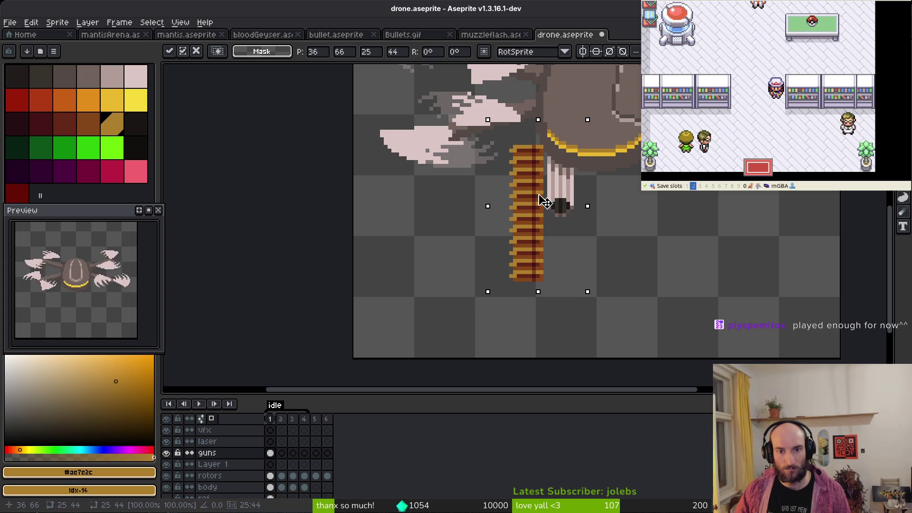
{"action": "key", "text": "Return"}
{"action": "scroll", "coordinate": [589, 214], "scroll_direction": "down", "scroll_amount": 4}
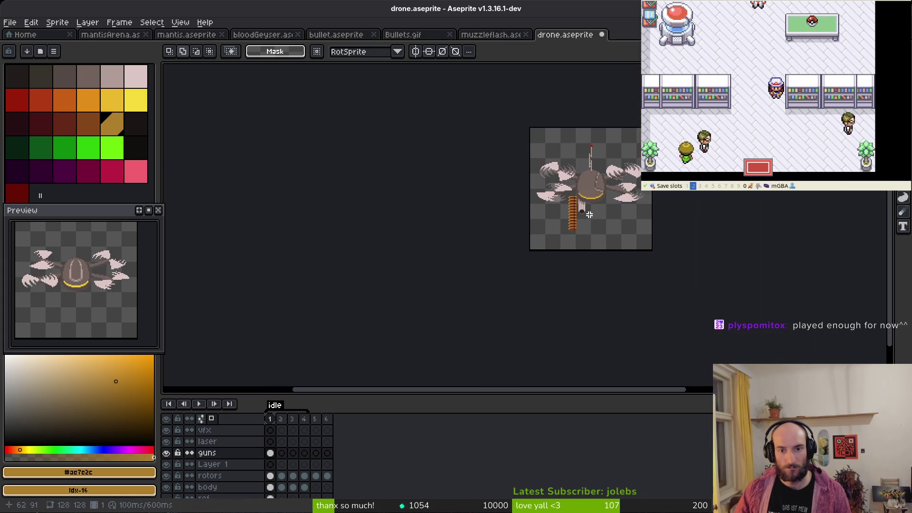
On the body layer, paint dark hull-brown pixels above and around the belt's top
{"action": "scroll", "coordinate": [594, 220], "scroll_direction": "up", "scroll_amount": 4}
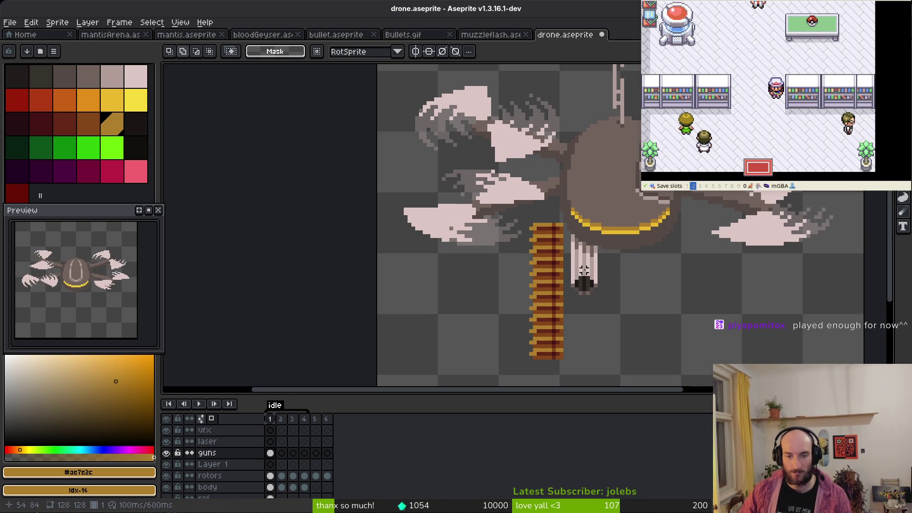
{"action": "scroll", "coordinate": [581, 273], "scroll_direction": "up", "scroll_amount": 1}
{"action": "scroll", "coordinate": [571, 275], "scroll_direction": "up", "scroll_amount": 1}
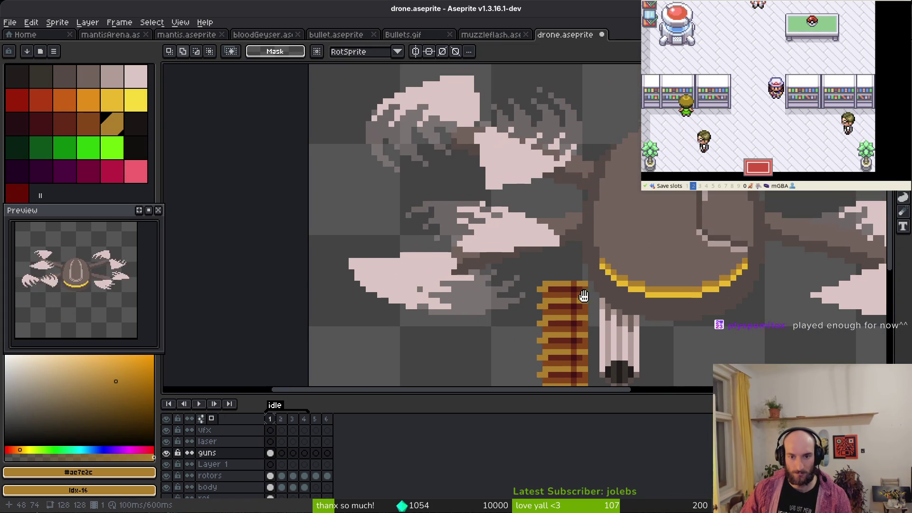
{"action": "key", "text": "i"}
{"action": "left_click", "coordinate": [594, 265]}
{"action": "key", "text": "b"}
{"action": "scroll", "coordinate": [560, 246], "scroll_direction": "up", "scroll_amount": 3}
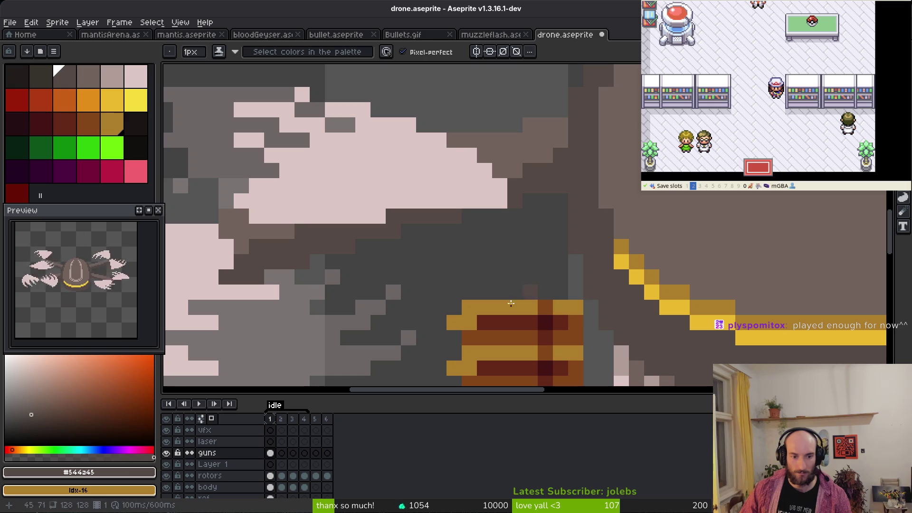
{"action": "left_click", "coordinate": [272, 488]}
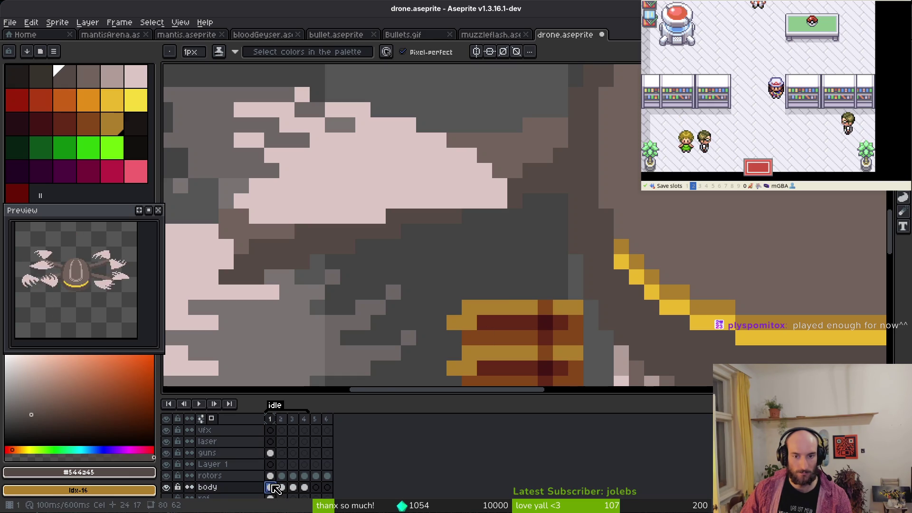
{"action": "left_click_drag", "start_coordinate": [561, 244], "coordinate": [450, 245]}
{"action": "mouse_move", "coordinate": [451, 284]}
{"action": "left_mouse_down"}
{"action": "mouse_move", "coordinate": [458, 270]}
{"action": "mouse_move", "coordinate": [491, 264]}
{"action": "left_mouse_up"}
{"action": "left_click", "coordinate": [559, 234]}
Paint a lighter #71625d brown edge along the hull, then pick a darker palette colour
{"action": "scroll", "coordinate": [443, 245], "scroll_direction": "down", "scroll_amount": 3}
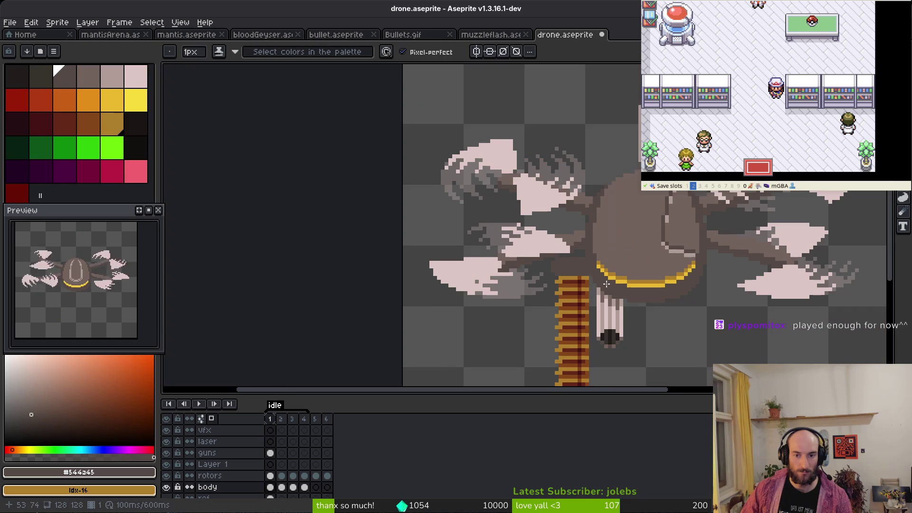
{"action": "scroll", "coordinate": [577, 284], "scroll_direction": "up", "scroll_amount": 2}
{"action": "left_click", "coordinate": [636, 255], "text": "alt"}
{"action": "scroll", "coordinate": [565, 238], "scroll_direction": "up", "scroll_amount": 2}
{"action": "mouse_move", "coordinate": [565, 233]}
{"action": "left_mouse_down"}
{"action": "mouse_move", "coordinate": [565, 248]}
{"action": "mouse_move", "coordinate": [469, 249]}
{"action": "mouse_move", "coordinate": [446, 260]}
{"action": "mouse_move", "coordinate": [461, 232]}
{"action": "mouse_move", "coordinate": [578, 247]}
{"action": "left_mouse_up"}
{"action": "scroll", "coordinate": [671, 298], "scroll_direction": "down", "scroll_amount": 3}
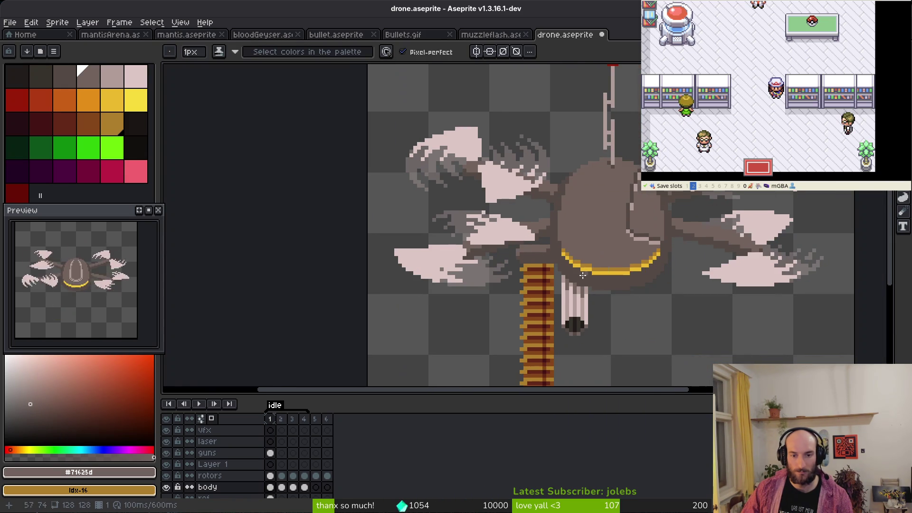
{"action": "scroll", "coordinate": [679, 299], "scroll_direction": "up", "scroll_amount": 3}
{"action": "left_click", "coordinate": [64, 76]}
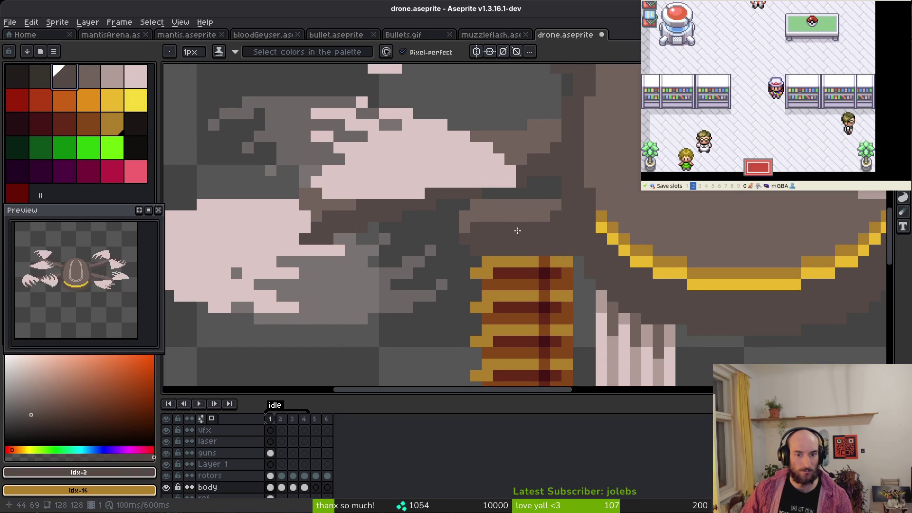
With a darker palette colour, draw a dark row across the belt top and beside the gun
{"action": "left_click", "coordinate": [52, 80]}
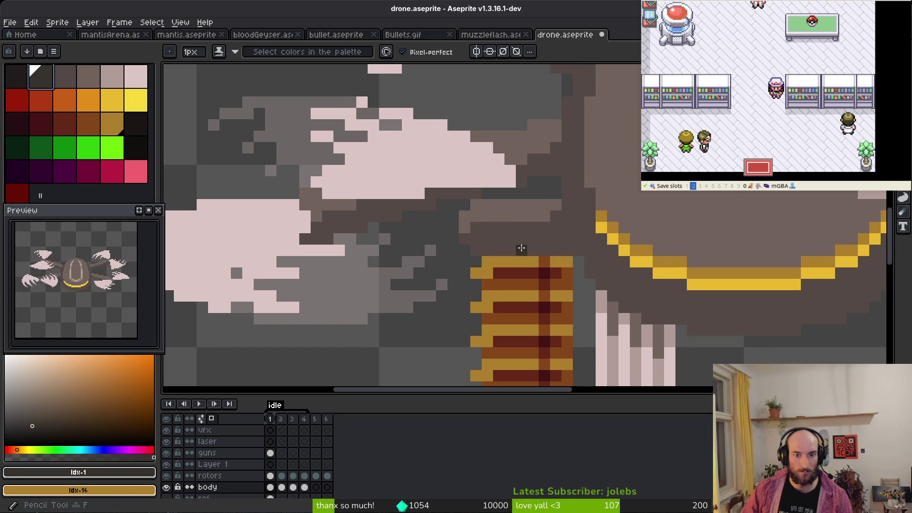
{"action": "left_click_drag", "start_coordinate": [489, 250], "coordinate": [569, 254]}
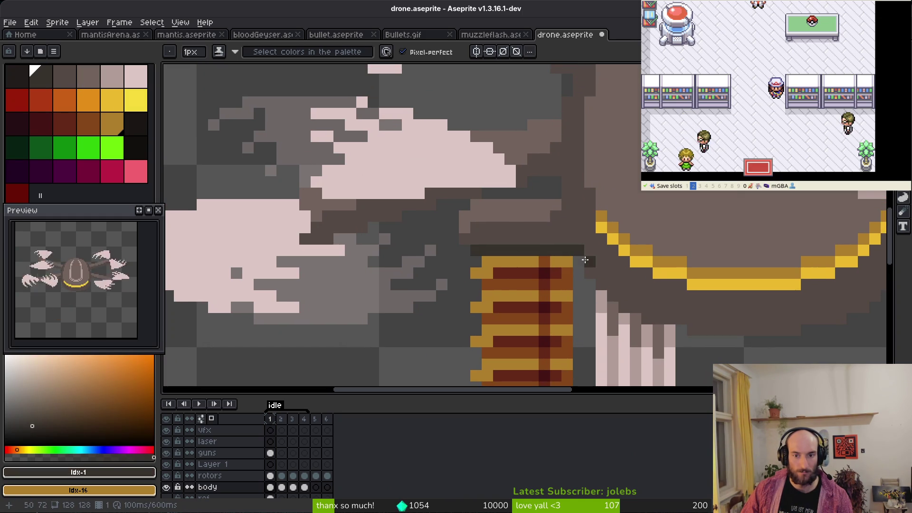
{"action": "scroll", "coordinate": [576, 237], "scroll_direction": "down", "scroll_amount": 4}
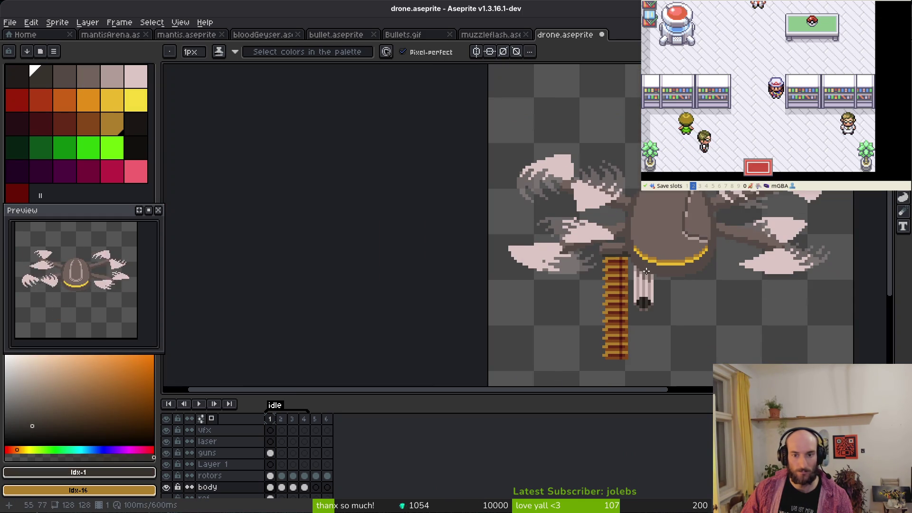
{"action": "scroll", "coordinate": [642, 269], "scroll_direction": "up", "scroll_amount": 5}
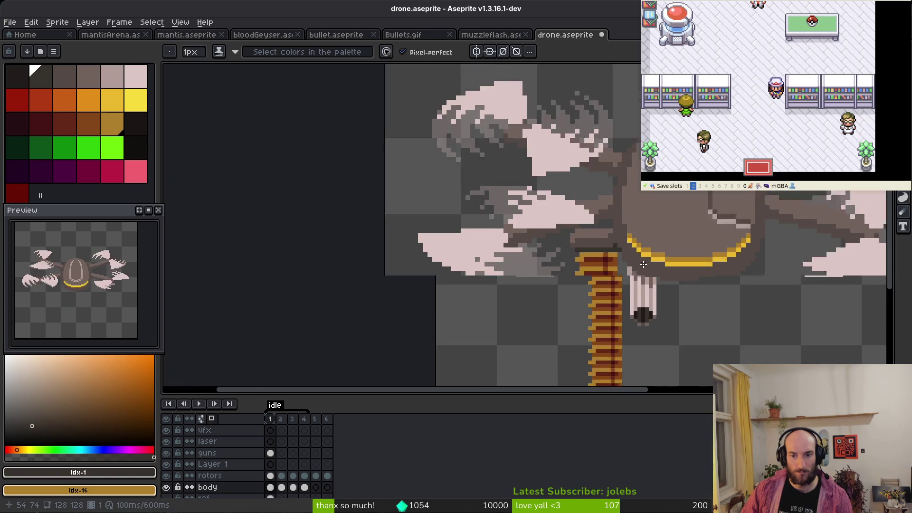
{"action": "scroll", "coordinate": [547, 230], "scroll_direction": "down", "scroll_amount": 4}
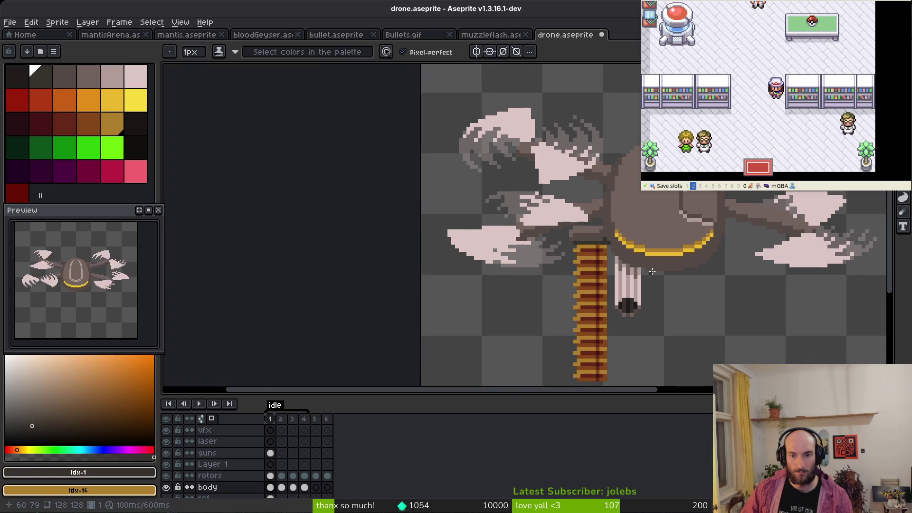
{"action": "scroll", "coordinate": [588, 246], "scroll_direction": "up", "scroll_amount": 4}
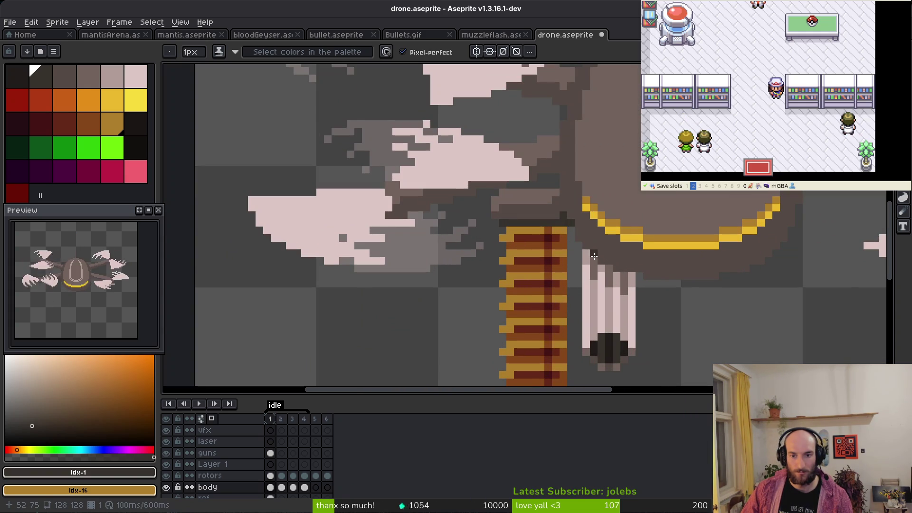
{"action": "left_click_drag", "start_coordinate": [610, 263], "coordinate": [630, 268]}
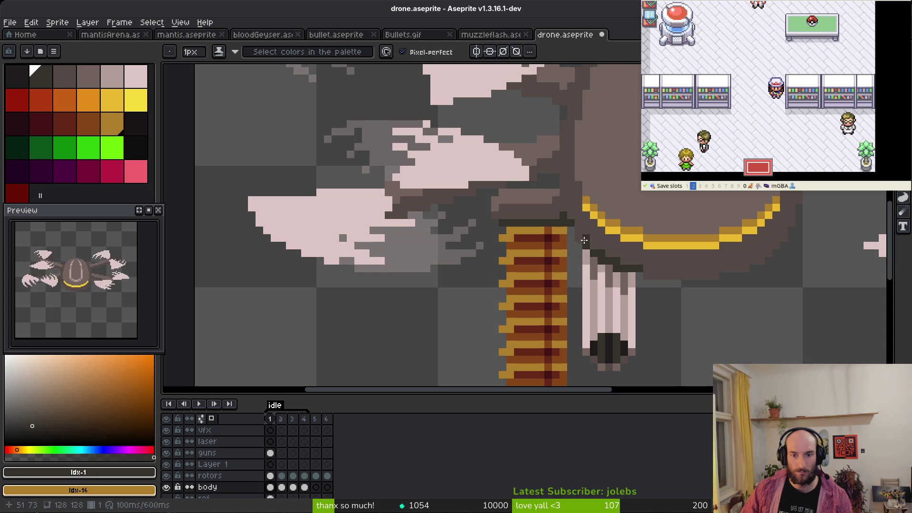
{"action": "left_click", "coordinate": [580, 233]}
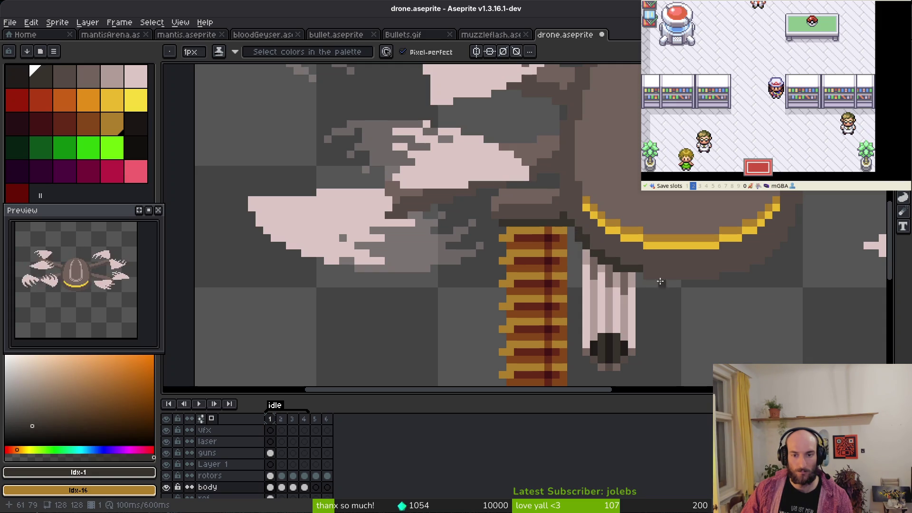
{"action": "left_click_drag", "start_coordinate": [654, 277], "coordinate": [709, 276]}
Draw a 1px dark line along the hull bottom and outline pixels below the yellow band
{"action": "key", "text": "plus"}
{"action": "key", "text": "plus"}
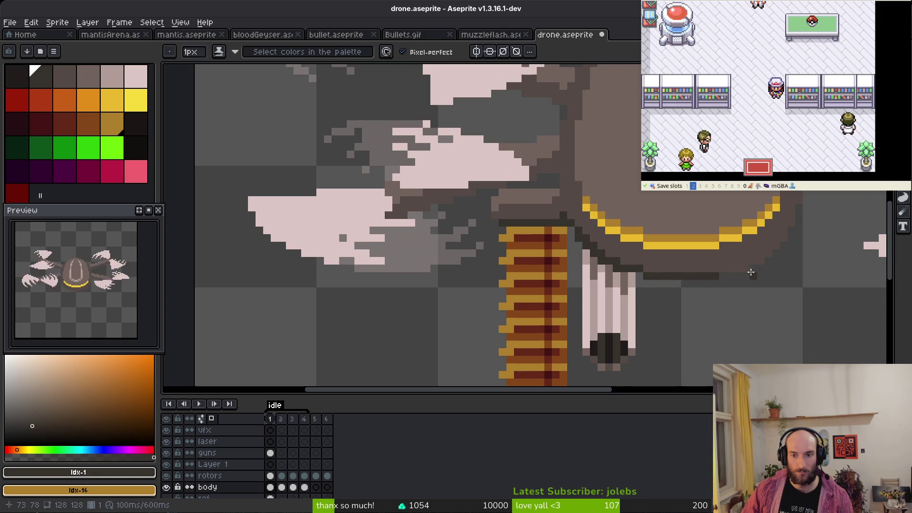
{"action": "scroll", "coordinate": [753, 271], "scroll_direction": "up", "scroll_amount": 3}
{"action": "key", "text": "minus"}
{"action": "key", "text": "minus"}
{"action": "left_click_drag", "start_coordinate": [752, 267], "coordinate": [707, 267]}
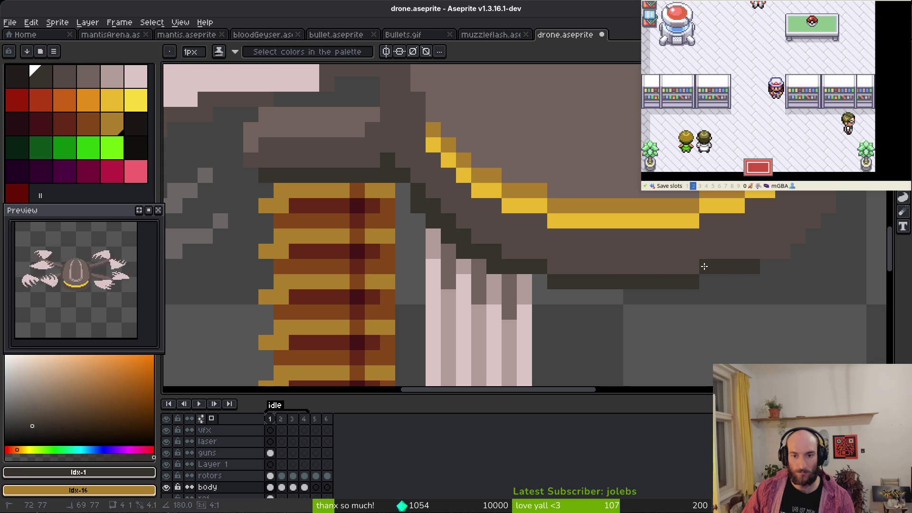
{"action": "mouse_move", "coordinate": [768, 252]}
{"action": "left_mouse_down"}
{"action": "mouse_move", "coordinate": [753, 251]}
{"action": "mouse_move", "coordinate": [798, 236]}
{"action": "mouse_move", "coordinate": [789, 238]}
{"action": "mouse_move", "coordinate": [814, 205]}
{"action": "left_mouse_up"}
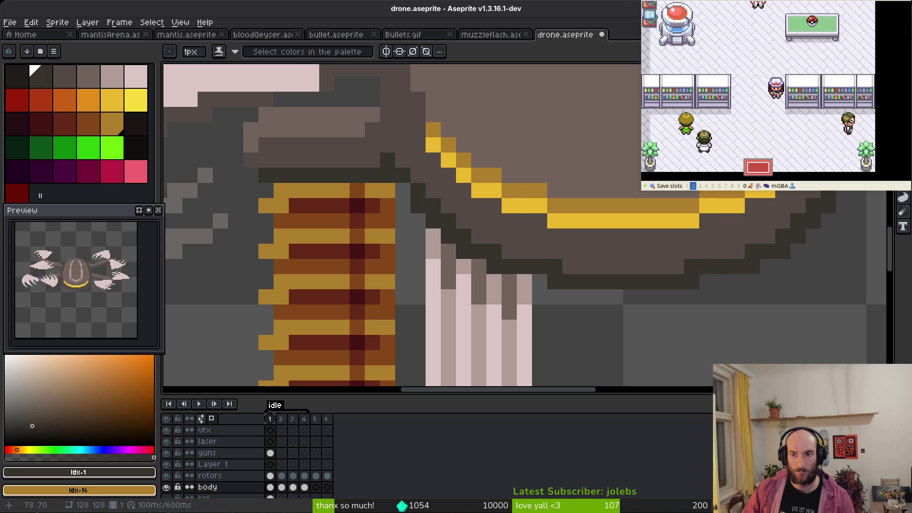
{"action": "scroll", "coordinate": [749, 235], "scroll_direction": "down", "scroll_amount": 5}
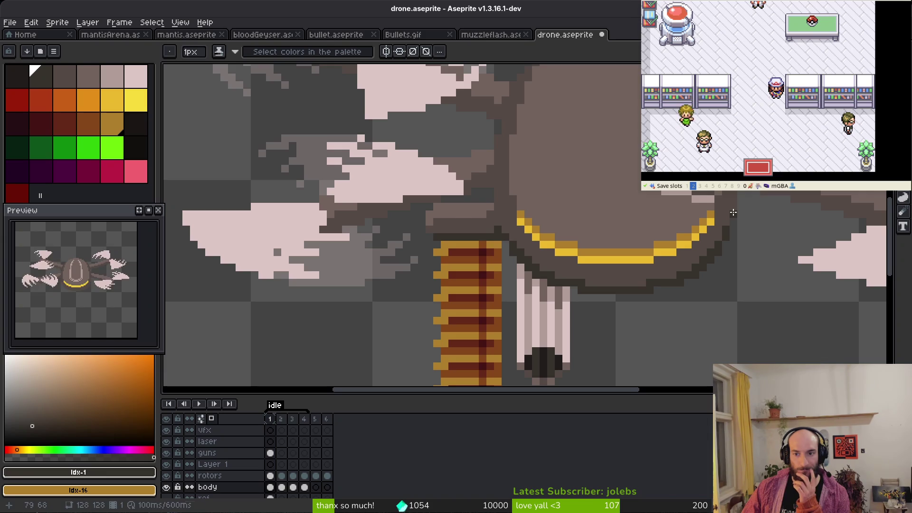
{"action": "scroll", "coordinate": [748, 236], "scroll_direction": "down", "scroll_amount": 2}
{"action": "scroll", "coordinate": [713, 247], "scroll_direction": "up", "scroll_amount": 4}
{"action": "scroll", "coordinate": [679, 289], "scroll_direction": "down", "scroll_amount": 1}
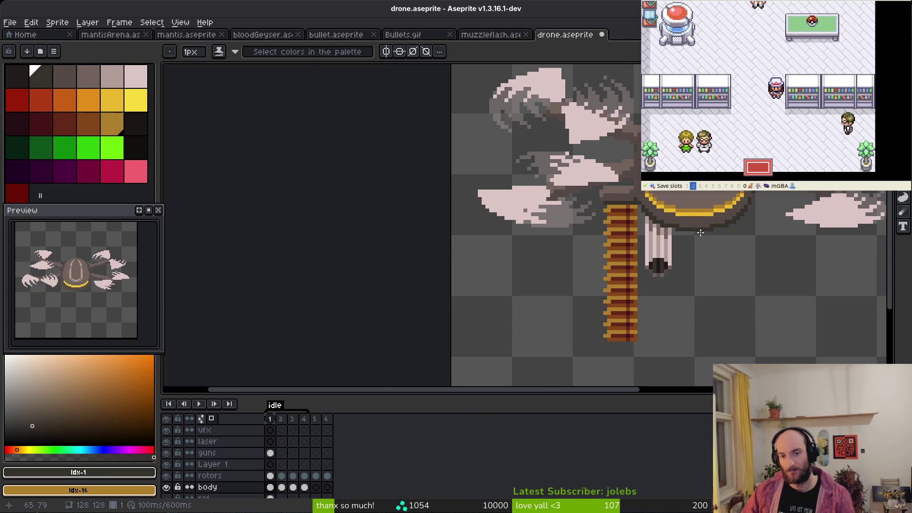
{"action": "scroll", "coordinate": [708, 259], "scroll_direction": "up", "scroll_amount": 3}
Eyedrop the dark outline colour from the hull and save drone.aseprite
{"action": "left_click", "coordinate": [706, 236]}
{"action": "left_click", "coordinate": [717, 231], "text": "alt"}
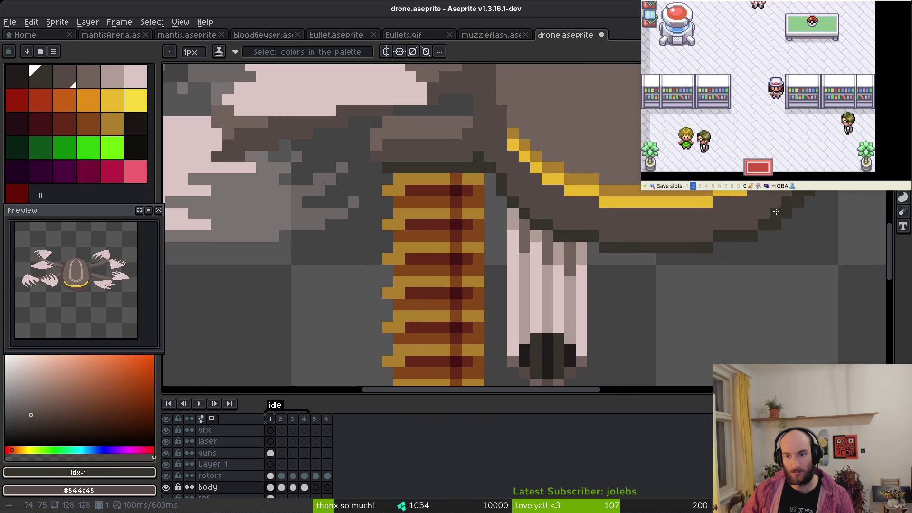
{"action": "scroll", "coordinate": [798, 195], "scroll_direction": "down", "scroll_amount": 4}
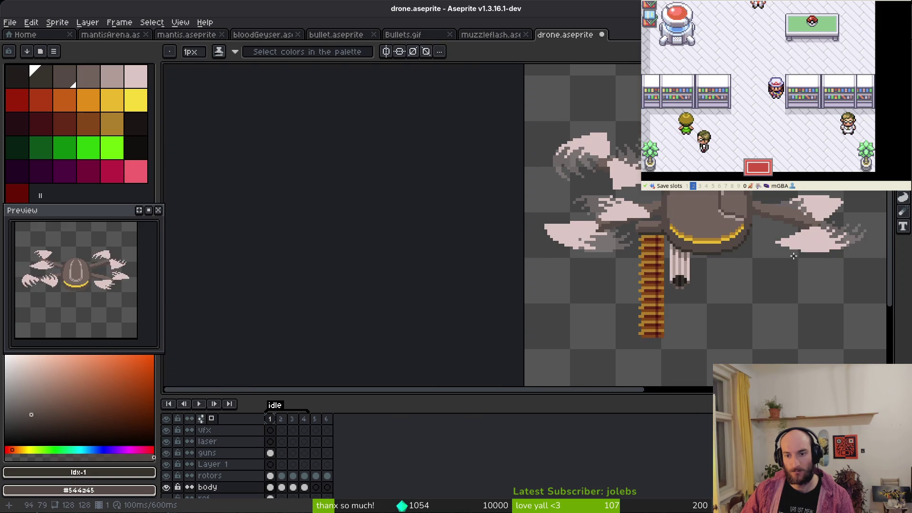
{"action": "scroll", "coordinate": [758, 214], "scroll_direction": "up", "scroll_amount": 4}
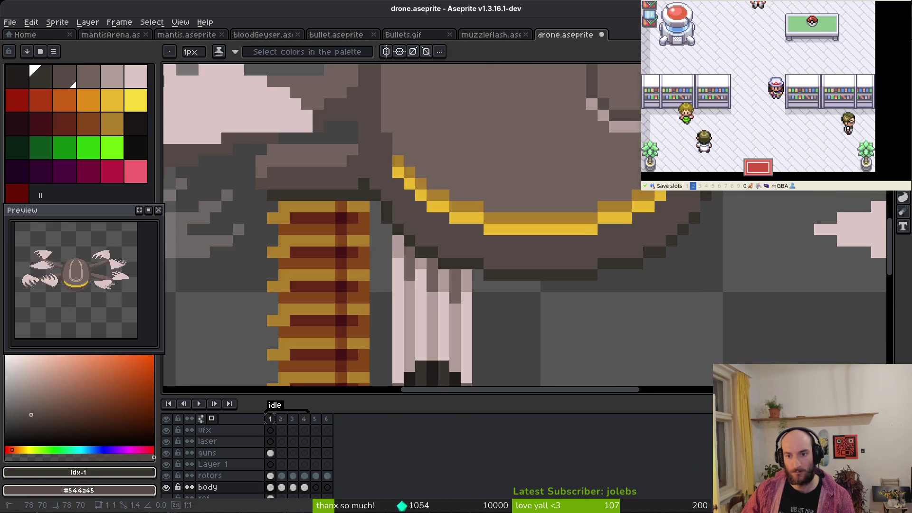
{"action": "scroll", "coordinate": [710, 228], "scroll_direction": "down", "scroll_amount": 4}
{"action": "key", "text": "ctrl+s"}
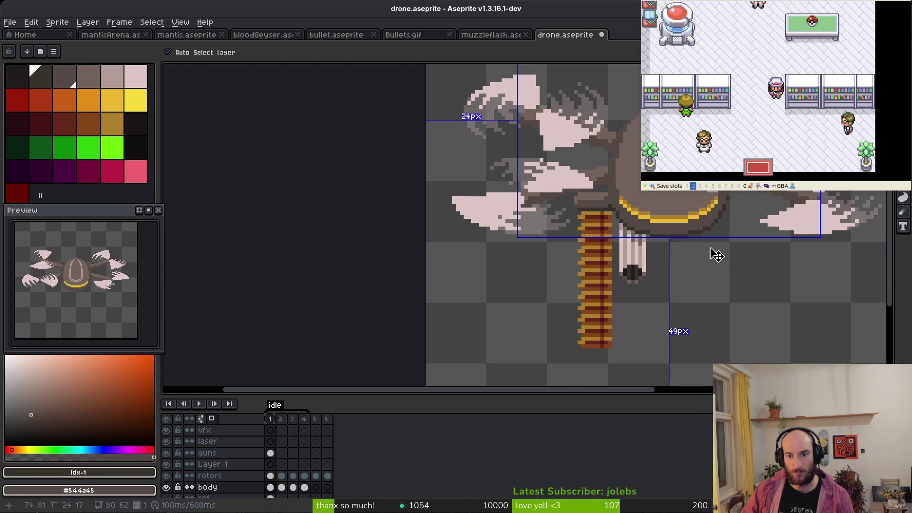
Pencil a stair-step outline along the drone's lower edge and save drone.aseprite again
{"action": "scroll", "coordinate": [640, 221], "scroll_direction": "up", "scroll_amount": 4}
{"action": "scroll", "coordinate": [640, 221], "scroll_direction": "up", "scroll_amount": 1}
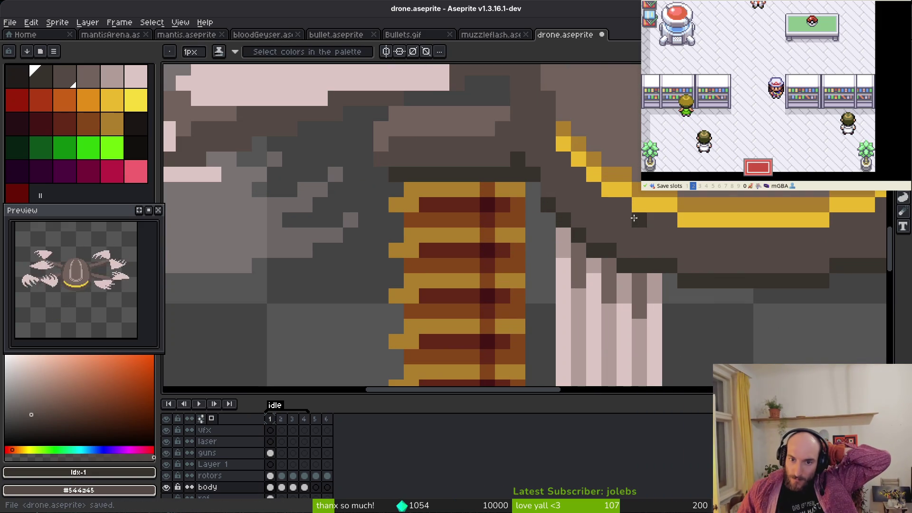
{"action": "scroll", "coordinate": [671, 255], "scroll_direction": "down", "scroll_amount": 4}
{"action": "scroll", "coordinate": [716, 226], "scroll_direction": "up", "scroll_amount": 3}
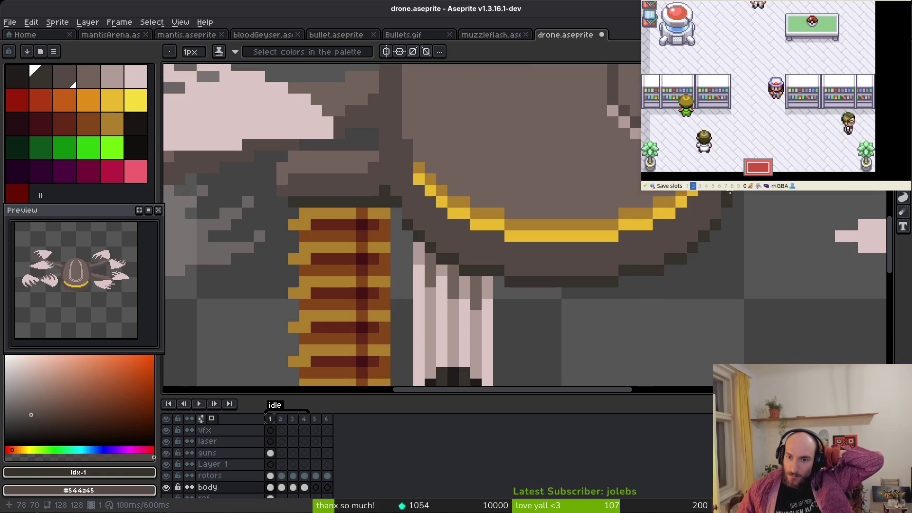
{"action": "scroll", "coordinate": [754, 231], "scroll_direction": "down", "scroll_amount": 2}
{"action": "scroll", "coordinate": [713, 243], "scroll_direction": "down", "scroll_amount": 4}
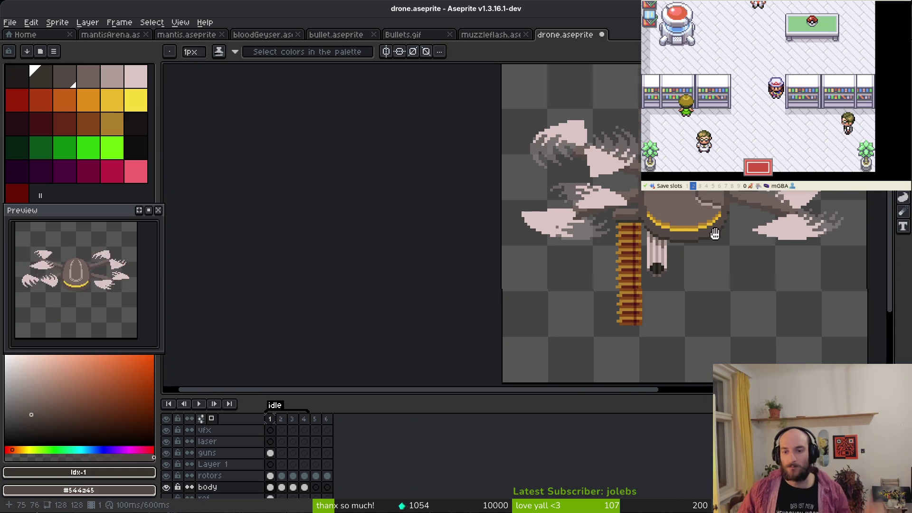
{"action": "scroll", "coordinate": [681, 262], "scroll_direction": "up", "scroll_amount": 5}
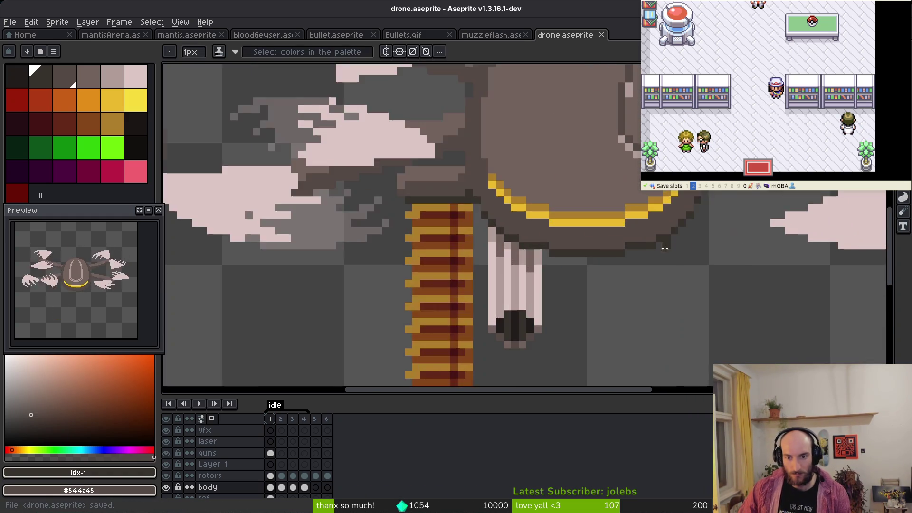
{"action": "key", "text": "b"}
{"action": "mouse_move", "coordinate": [690, 219]}
{"action": "left_mouse_down"}
{"action": "mouse_move", "coordinate": [637, 256]}
{"action": "mouse_move", "coordinate": [569, 263]}
{"action": "left_mouse_up"}
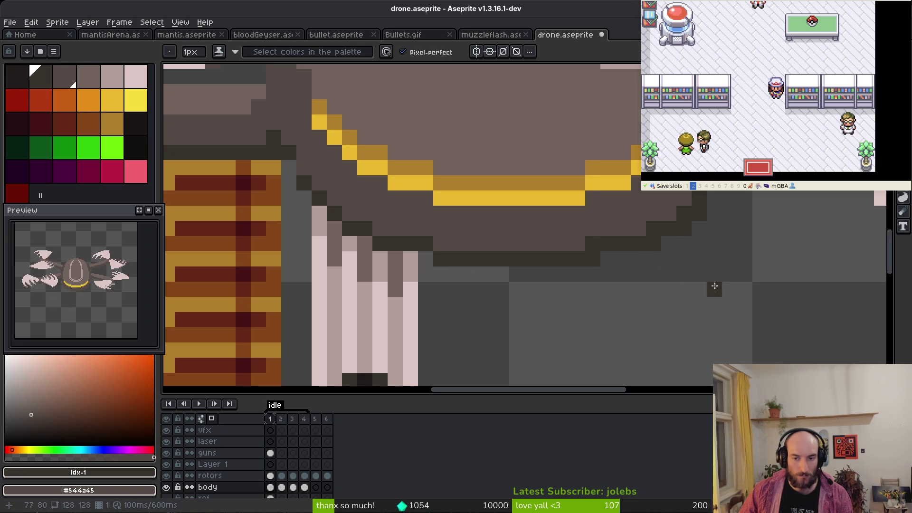
{"action": "scroll", "coordinate": [720, 271], "scroll_direction": "down", "scroll_amount": 5}
{"action": "key", "text": "ctrl+s"}
{"action": "scroll", "coordinate": [697, 265], "scroll_direction": "down", "scroll_amount": 1}
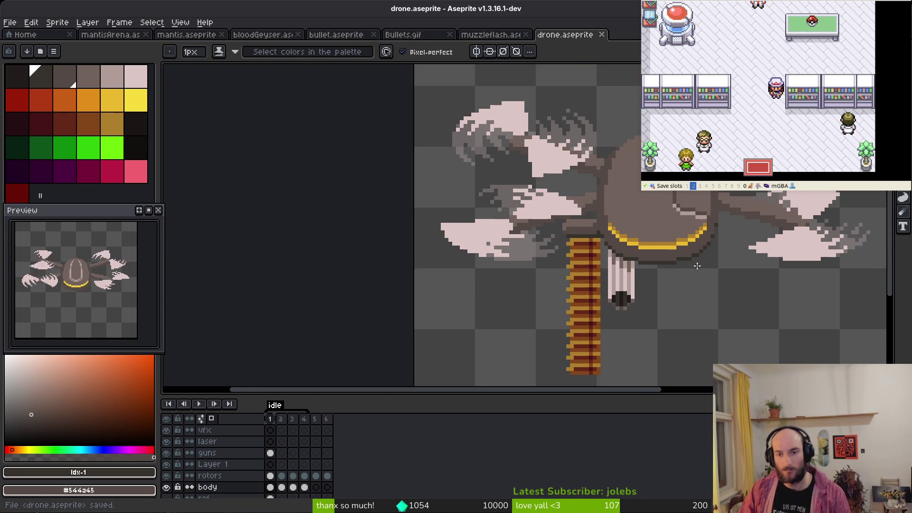
{"action": "scroll", "coordinate": [654, 261], "scroll_direction": "down", "scroll_amount": 1}
{"action": "scroll", "coordinate": [621, 220], "scroll_direction": "down", "scroll_amount": 5}
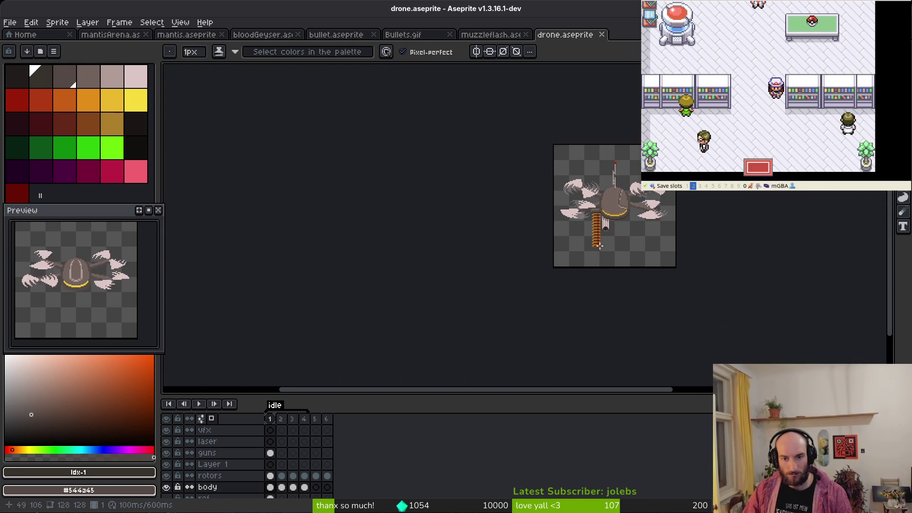
{"action": "scroll", "coordinate": [605, 242], "scroll_direction": "up", "scroll_amount": 5}
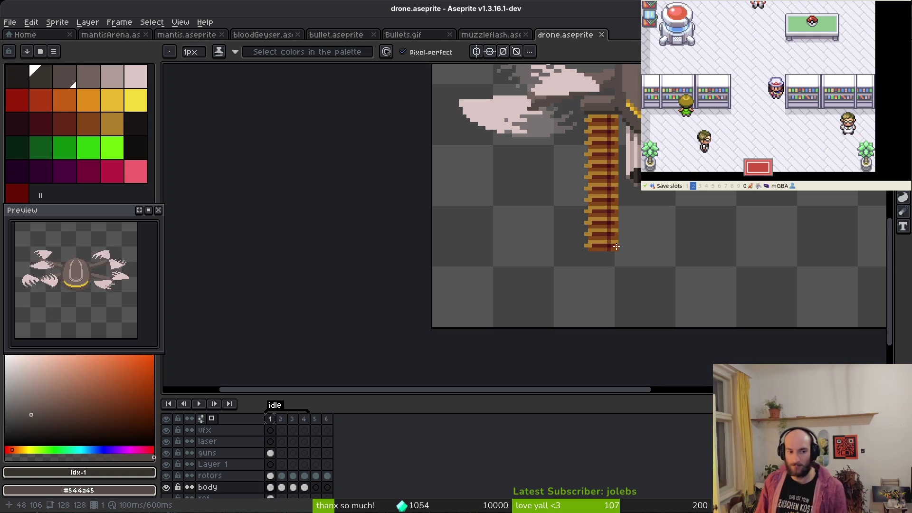
{"action": "scroll", "coordinate": [616, 246], "scroll_direction": "up", "scroll_amount": 5}
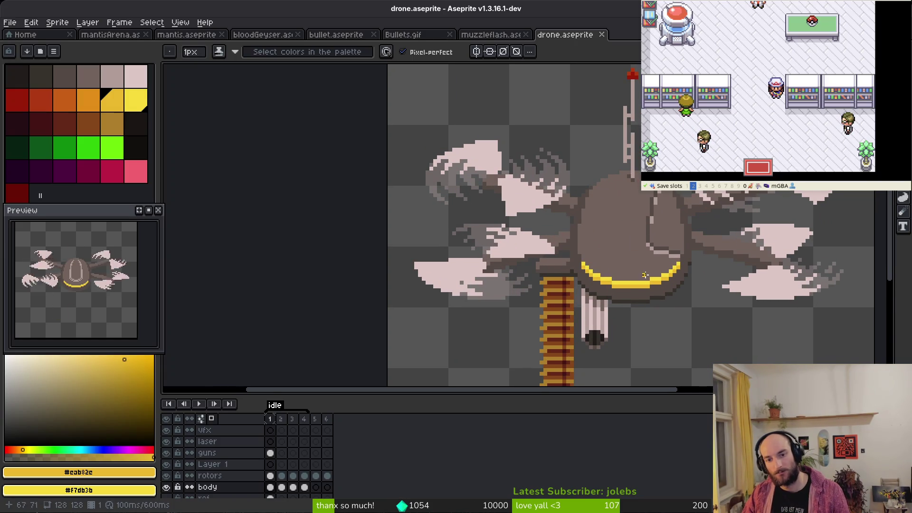
Replace the hull band's bright yellow with the antenna red using Replace Color
{"action": "left_click", "coordinate": [663, 273], "text": "alt"}
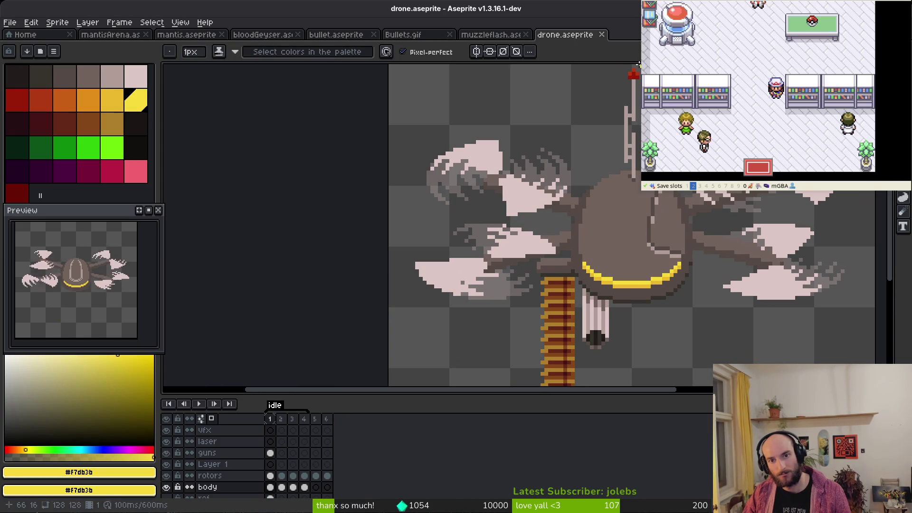
{"action": "right_click", "coordinate": [634, 71], "text": "alt"}
{"action": "key", "text": "shift+r"}
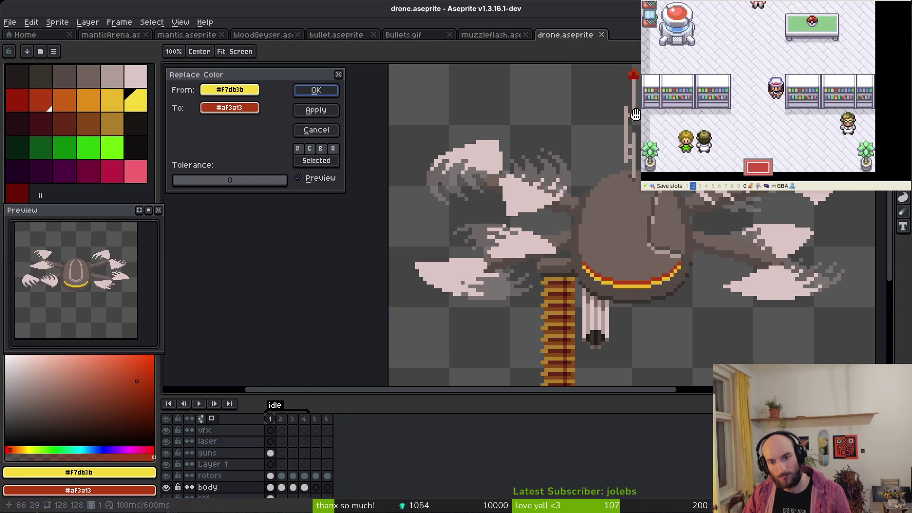
{"action": "left_click", "coordinate": [316, 90]}
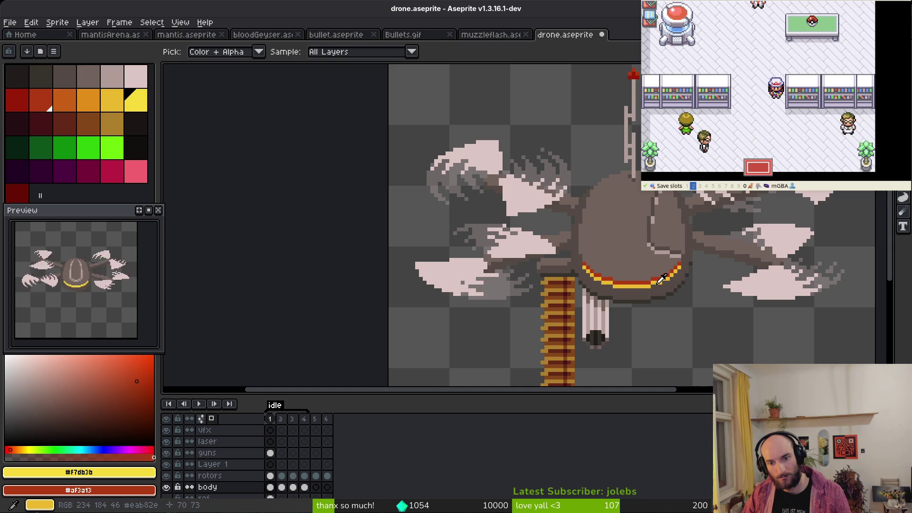
Replace the band's darker yellow with dark red
{"action": "left_click", "coordinate": [661, 279], "text": "alt"}
{"action": "right_click", "coordinate": [633, 77], "text": "alt"}
{"action": "key", "text": "shift+r"}
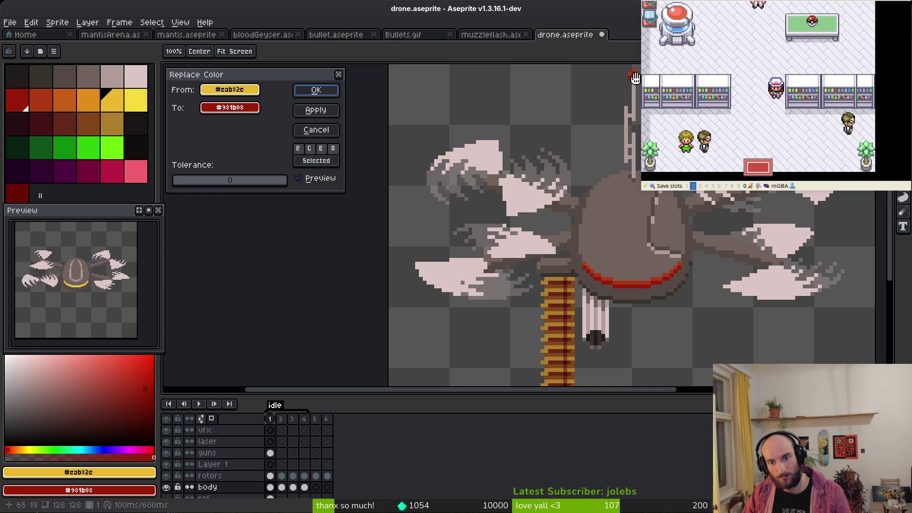
{"action": "key", "text": "Return"}
Replace the antenna red with the hull-band yellow
{"action": "scroll", "coordinate": [670, 229], "scroll_direction": "down", "scroll_amount": 2}
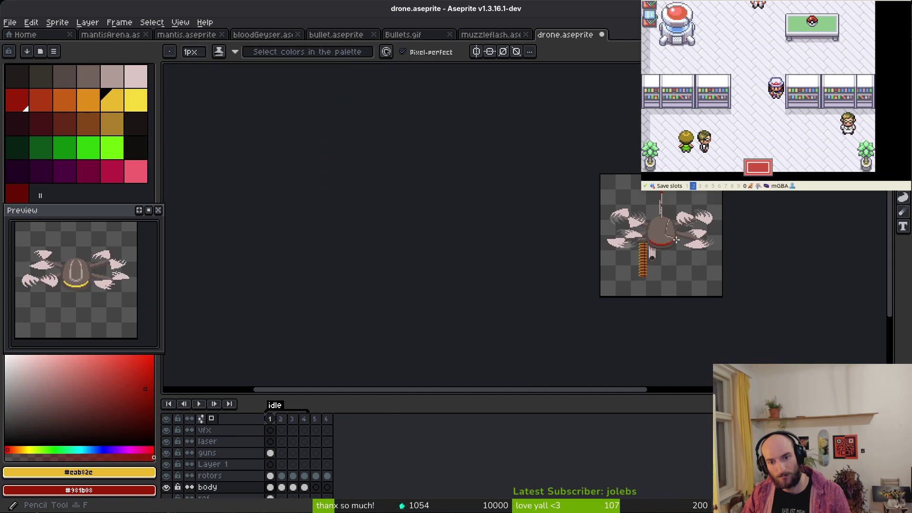
{"action": "scroll", "coordinate": [684, 249], "scroll_direction": "up", "scroll_amount": 1}
{"action": "scroll", "coordinate": [634, 154], "scroll_direction": "up", "scroll_amount": 5}
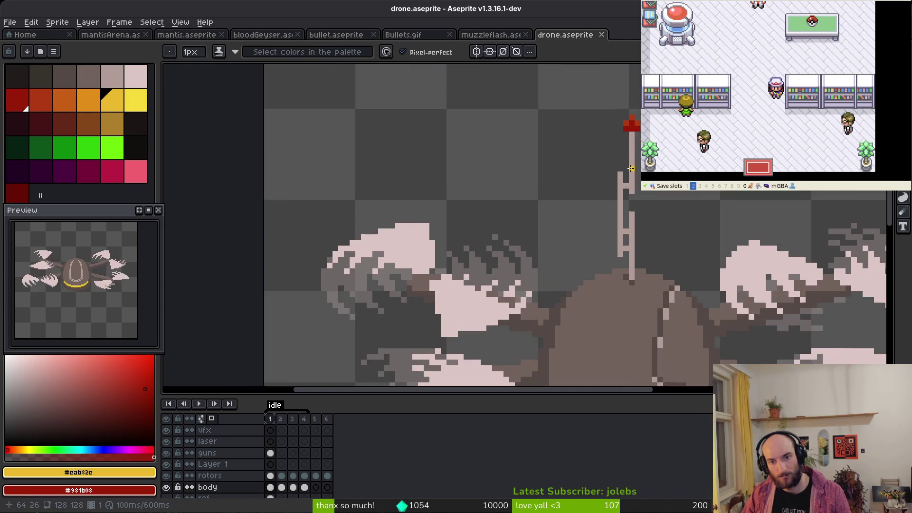
{"action": "key", "text": "alt"}
{"action": "left_click", "coordinate": [633, 155], "text": "alt"}
{"action": "scroll", "coordinate": [634, 155], "scroll_direction": "down", "scroll_amount": 1}
{"action": "scroll", "coordinate": [642, 286], "scroll_direction": "up", "scroll_amount": 1}
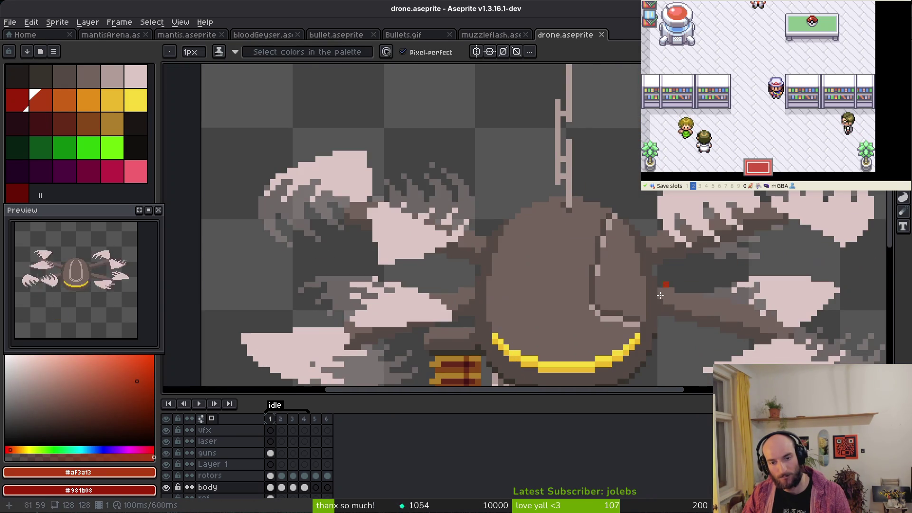
{"action": "right_click", "coordinate": [639, 334], "text": "alt"}
{"action": "scroll", "coordinate": [570, 143], "scroll_direction": "down", "scroll_amount": 3}
{"action": "key", "text": "shift+r"}
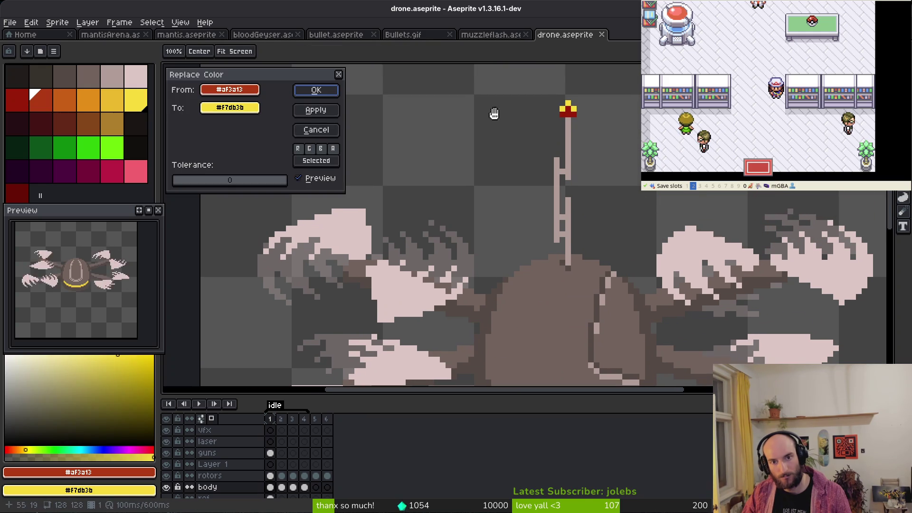
{"action": "left_click", "coordinate": [316, 91]}
Set the primary colour to the antenna's dark red and the secondary to gold
{"action": "scroll", "coordinate": [568, 84], "scroll_direction": "up", "scroll_amount": 5}
{"action": "left_click", "coordinate": [568, 85], "text": "alt"}
{"action": "scroll", "coordinate": [567, 85], "scroll_direction": "down", "scroll_amount": 4}
{"action": "scroll", "coordinate": [550, 287], "scroll_direction": "up", "scroll_amount": 3}
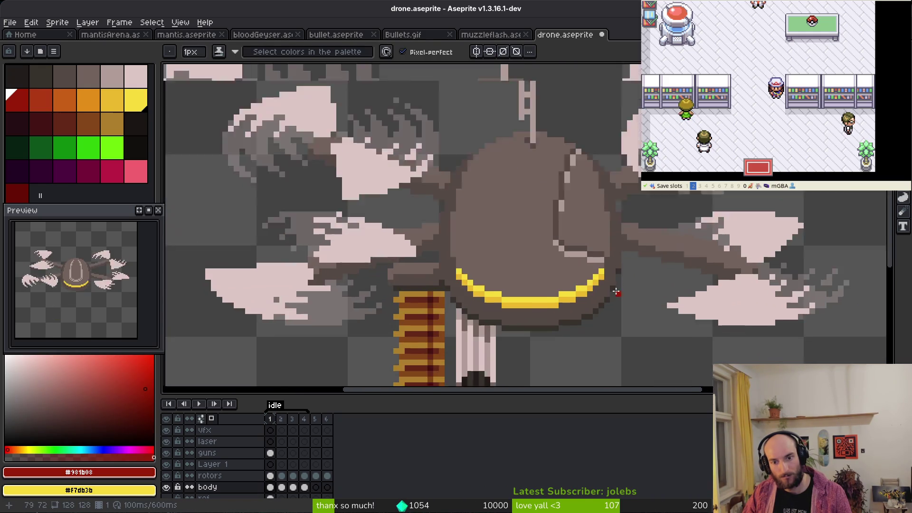
{"action": "right_click", "coordinate": [550, 287], "text": "alt"}
Replace the antenna's red with gold using the colour replacement dialog
{"action": "key", "text": "shift+r"}
{"action": "left_click", "coordinate": [316, 90]}
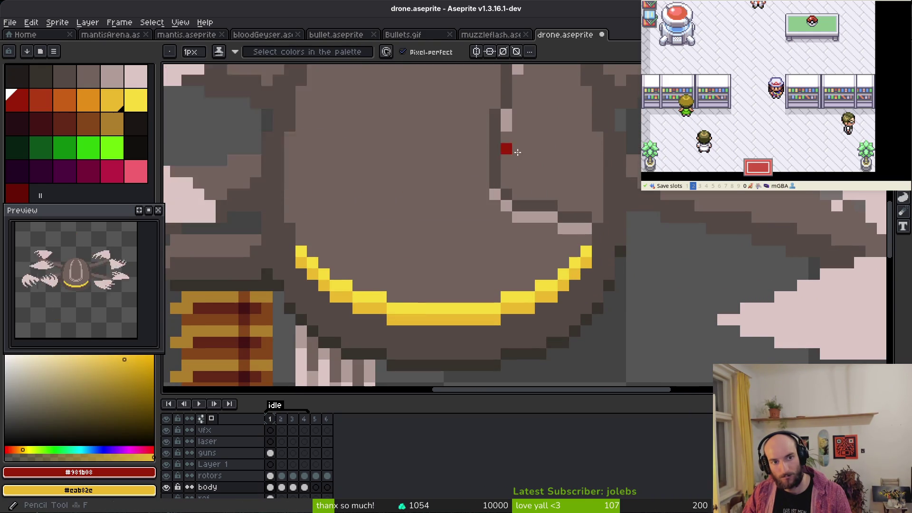
{"action": "scroll", "coordinate": [539, 251], "scroll_direction": "down", "scroll_amount": 4}
{"action": "scroll", "coordinate": [532, 185], "scroll_direction": "up", "scroll_amount": 5}
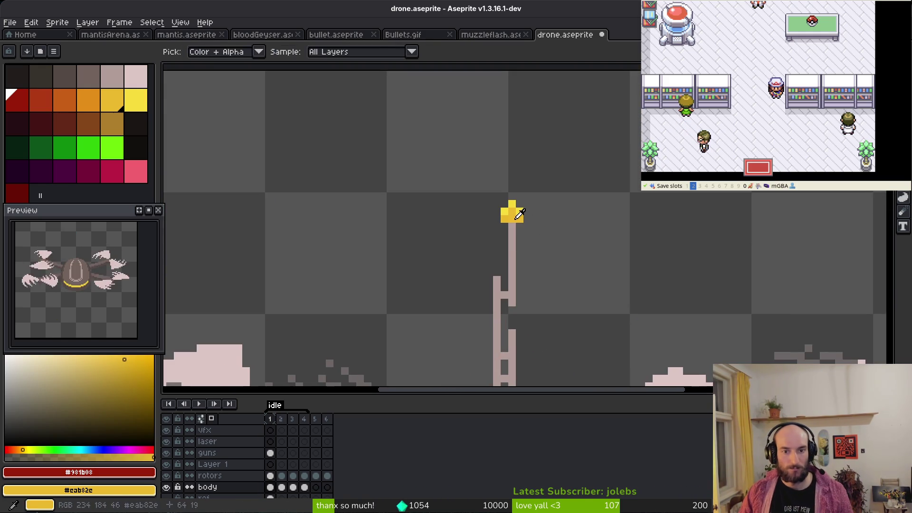
Paint gold corner pixels beside the antenna stick and an orange pixel on the stick top
{"action": "left_click", "coordinate": [511, 209], "text": "alt"}
{"action": "scroll", "coordinate": [511, 209], "scroll_direction": "up", "scroll_amount": 2}
{"action": "left_click", "coordinate": [493, 241]}
{"action": "left_click", "coordinate": [540, 234]}
{"action": "key", "text": "alt"}
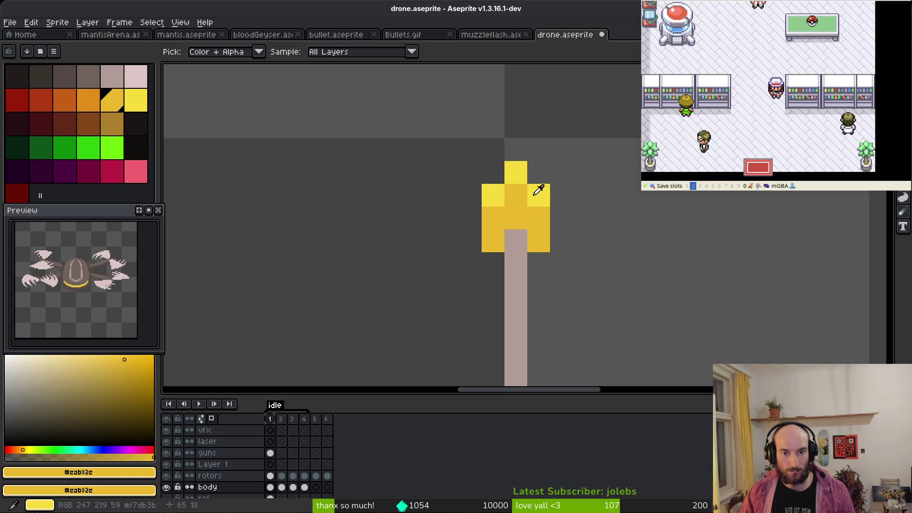
{"action": "left_click", "coordinate": [89, 100]}
{"action": "left_click", "coordinate": [516, 241]}
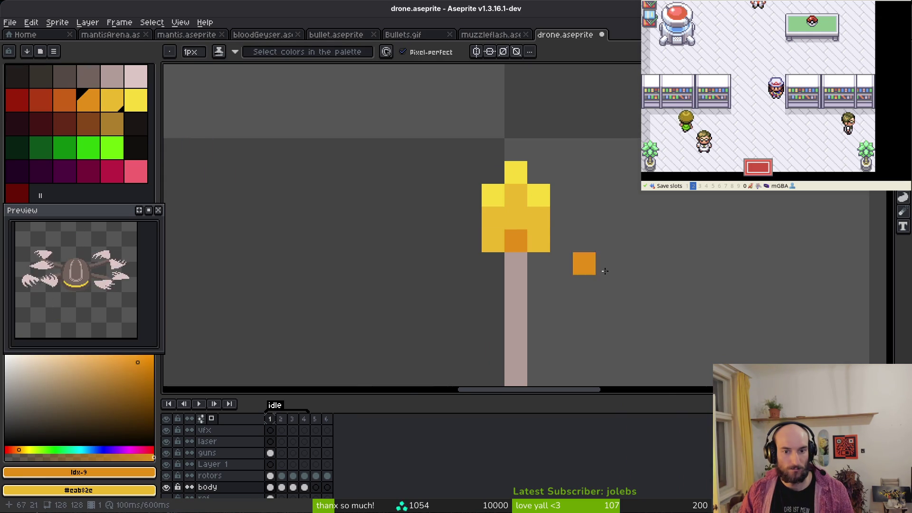
Shade the beacon with orange pixels, including below and lower-left, and brighten a left pixel with gold
{"action": "scroll", "coordinate": [533, 254], "scroll_direction": "down", "scroll_amount": 9}
{"action": "left_click_drag", "start_coordinate": [682, 301], "coordinate": [622, 224]}
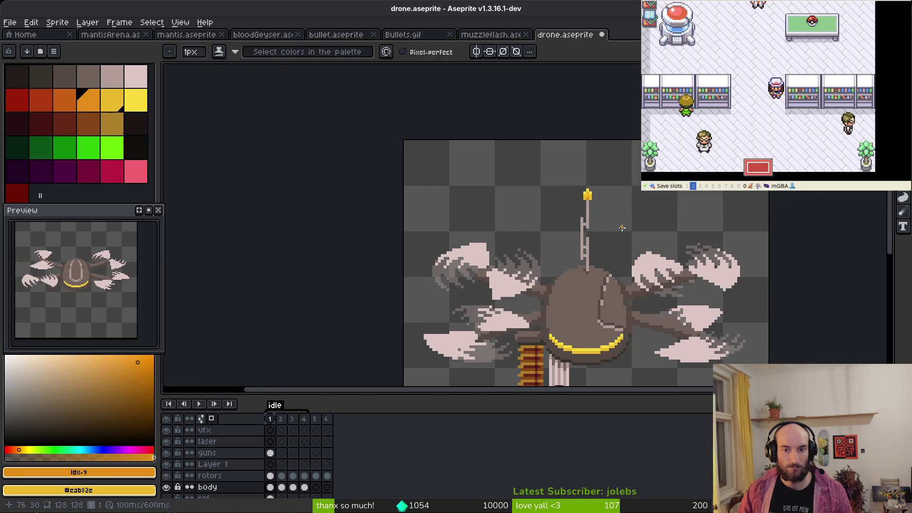
{"action": "scroll", "coordinate": [617, 227], "scroll_direction": "up", "scroll_amount": 5}
{"action": "left_click", "coordinate": [550, 150]}
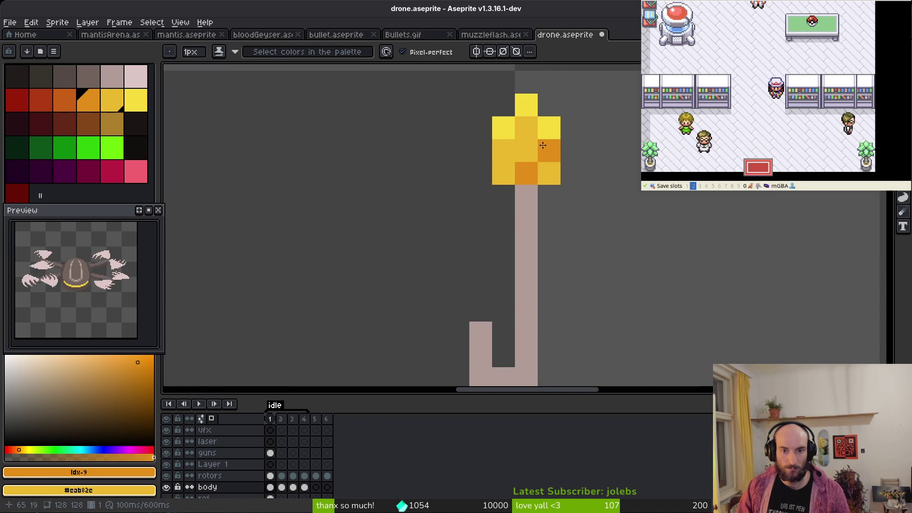
{"action": "left_click", "coordinate": [497, 153]}
{"action": "left_click", "coordinate": [527, 173], "text": "alt"}
{"action": "left_click", "coordinate": [525, 194]}
{"action": "left_click", "coordinate": [535, 159], "text": "alt"}
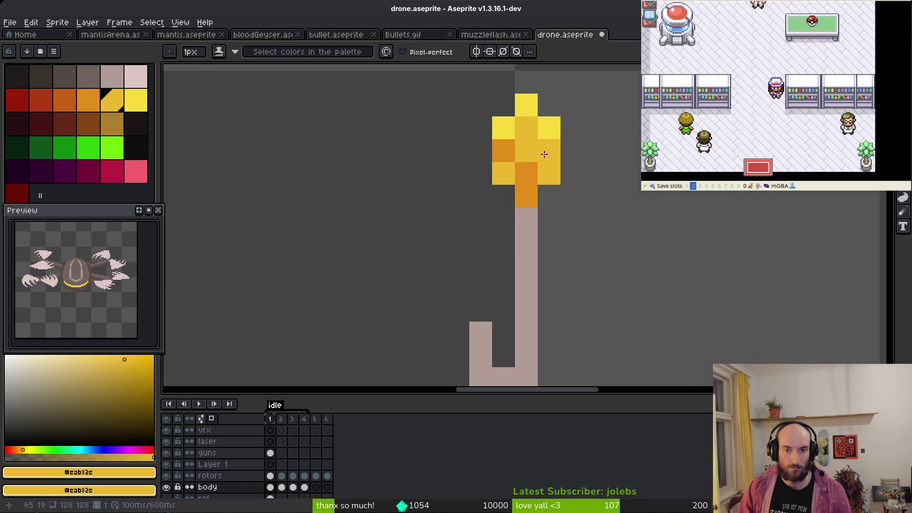
{"action": "left_click", "coordinate": [504, 149], "text": "alt"}
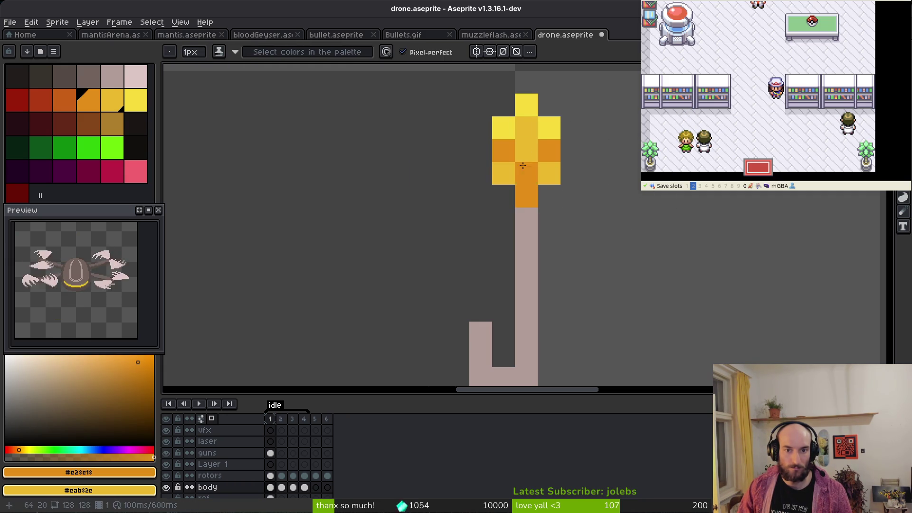
{"action": "left_click", "coordinate": [504, 173]}
{"action": "left_click", "coordinate": [535, 148], "text": "alt"}
{"action": "left_click", "coordinate": [504, 150]}
Sample the pole's pale colour and the beacon's orange and gold shades
{"action": "scroll", "coordinate": [607, 206], "scroll_direction": "down", "scroll_amount": 3}
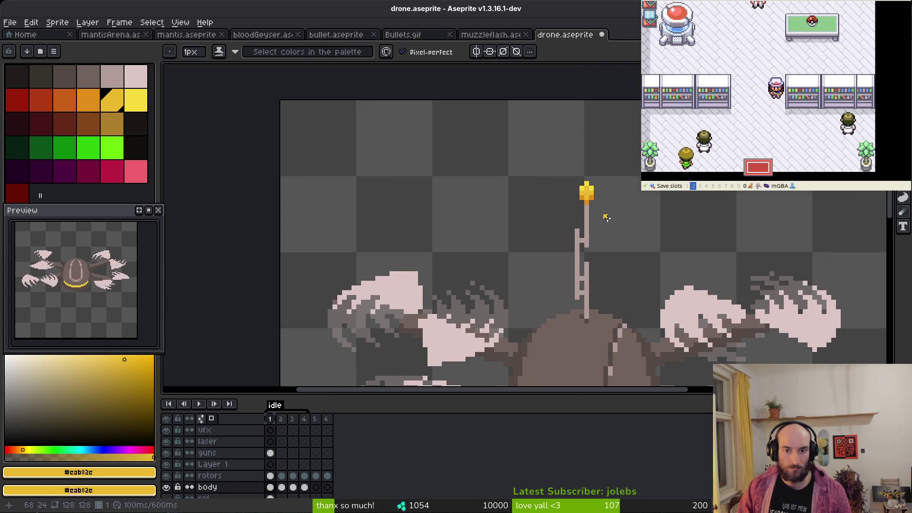
{"action": "scroll", "coordinate": [589, 195], "scroll_direction": "up", "scroll_amount": 1}
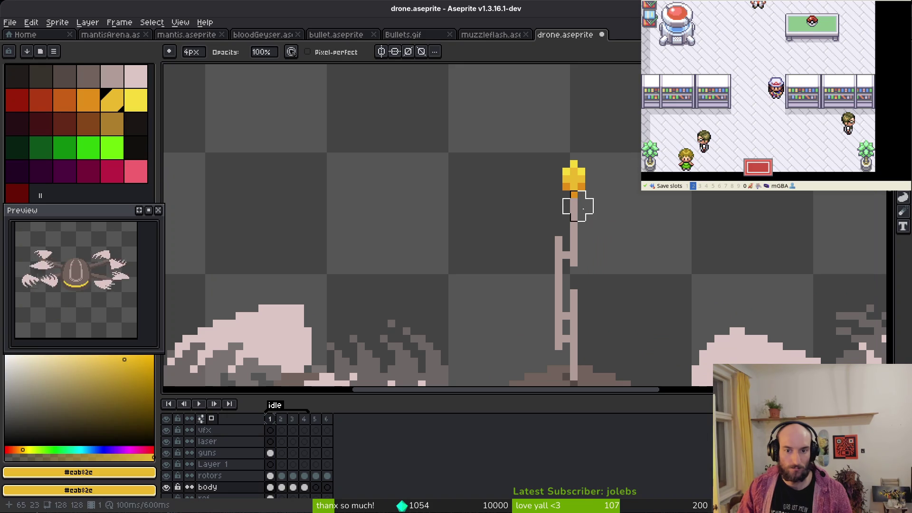
{"action": "scroll", "coordinate": [574, 202], "scroll_direction": "up", "scroll_amount": 3}
{"action": "left_click", "coordinate": [585, 241], "text": "alt"}
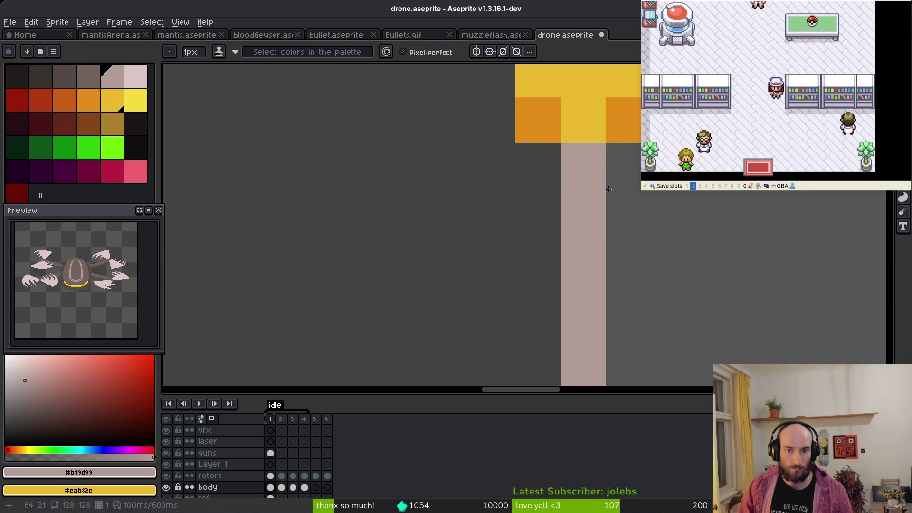
{"action": "scroll", "coordinate": [580, 173], "scroll_direction": "down", "scroll_amount": 3}
{"action": "scroll", "coordinate": [646, 214], "scroll_direction": "up", "scroll_amount": 3}
{"action": "left_click", "coordinate": [608, 142], "text": "alt"}
{"action": "scroll", "coordinate": [609, 143], "scroll_direction": "down", "scroll_amount": 2}
{"action": "scroll", "coordinate": [622, 142], "scroll_direction": "up", "scroll_amount": 3}
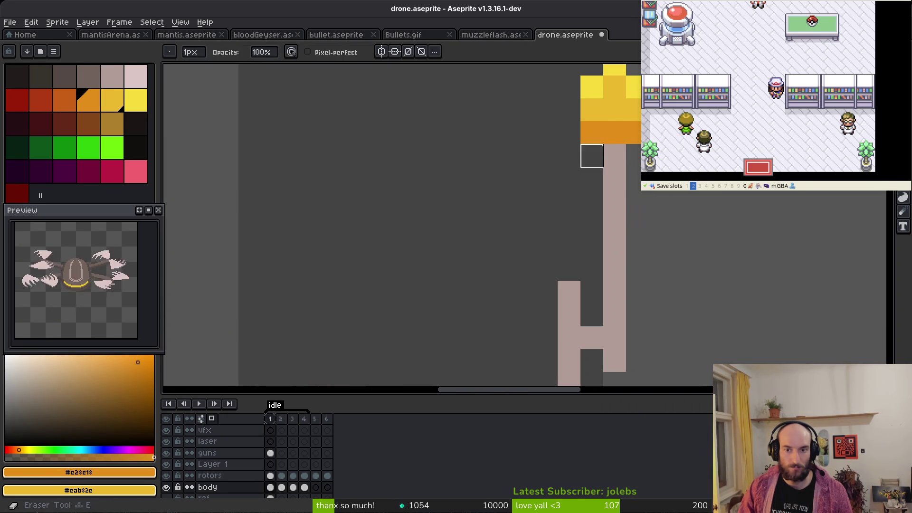
{"action": "scroll", "coordinate": [633, 140], "scroll_direction": "down", "scroll_amount": 3}
{"action": "scroll", "coordinate": [628, 133], "scroll_direction": "up", "scroll_amount": 3}
{"action": "left_click", "coordinate": [613, 119], "text": "alt"}
Try a gold pixel right of the beacon, then undo it
{"action": "scroll", "coordinate": [677, 194], "scroll_direction": "down", "scroll_amount": 5}
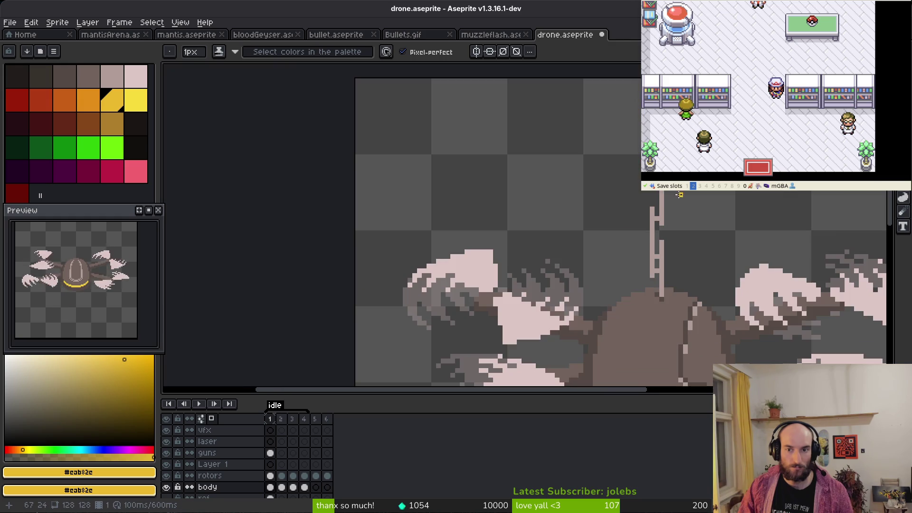
{"action": "scroll", "coordinate": [683, 201], "scroll_direction": "down", "scroll_amount": 1}
{"action": "left_click_drag", "start_coordinate": [652, 214], "coordinate": [615, 228]}
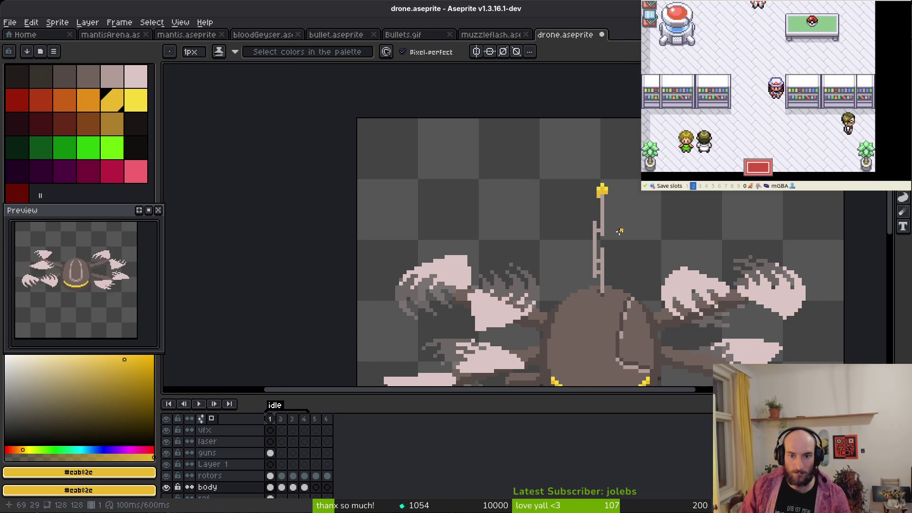
{"action": "left_click", "coordinate": [614, 195]}
{"action": "scroll", "coordinate": [617, 200], "scroll_direction": "up", "scroll_amount": 5}
{"action": "key", "text": "ctrl+z"}
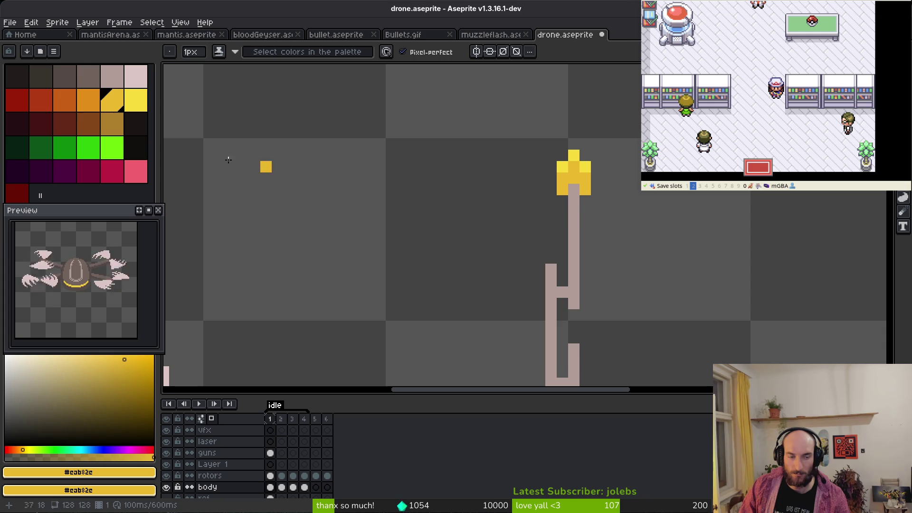
Test two orange pixels on the hull top, then repaint them with the hull's brown
{"action": "left_click", "coordinate": [93, 107]}
{"action": "scroll", "coordinate": [611, 243], "scroll_direction": "down", "scroll_amount": 4}
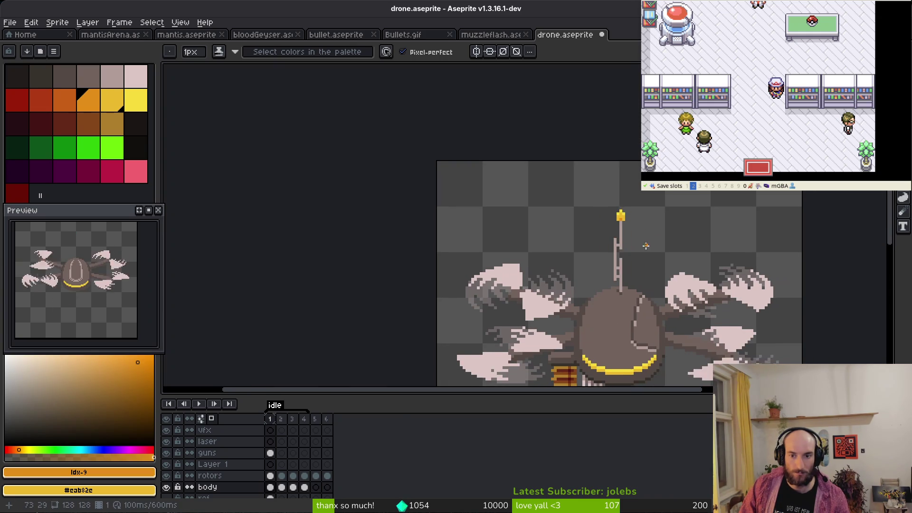
{"action": "left_click_drag", "start_coordinate": [610, 243], "coordinate": [584, 211]}
{"action": "scroll", "coordinate": [555, 188], "scroll_direction": "up", "scroll_amount": 2}
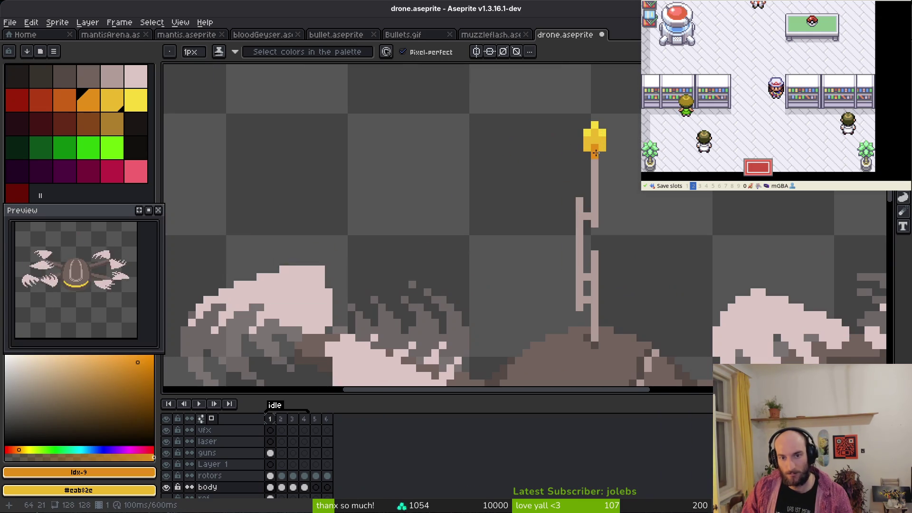
{"action": "scroll", "coordinate": [658, 196], "scroll_direction": "down", "scroll_amount": 2}
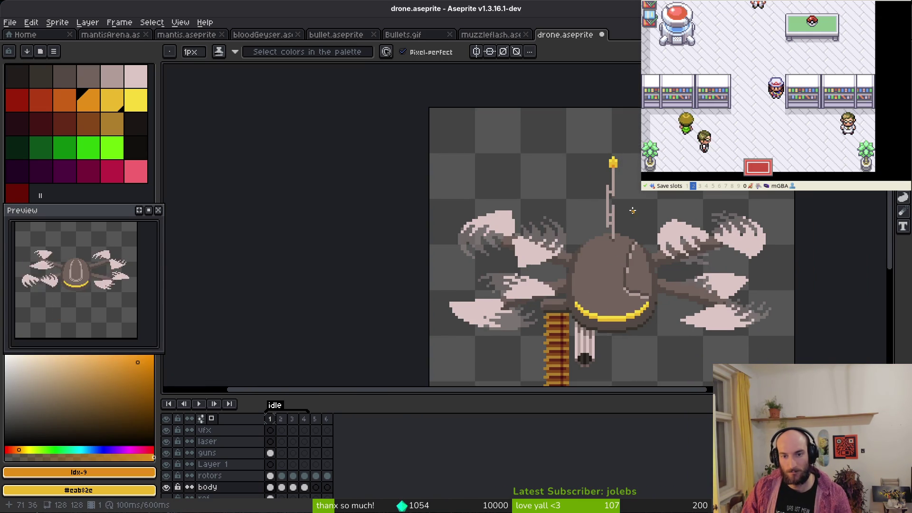
{"action": "scroll", "coordinate": [636, 209], "scroll_direction": "up", "scroll_amount": 5}
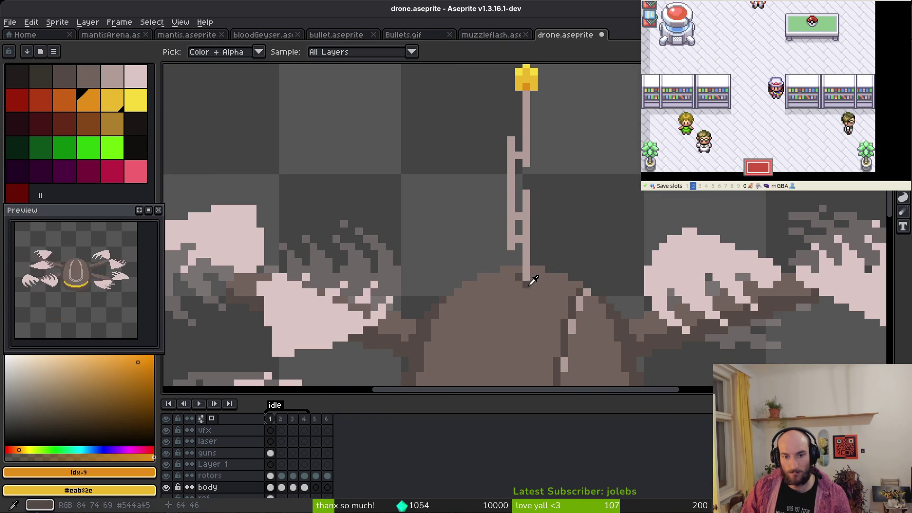
{"action": "left_click", "coordinate": [511, 276]}
{"action": "left_click", "coordinate": [504, 292]}
{"action": "left_click", "coordinate": [518, 285], "text": "alt"}
{"action": "left_click", "coordinate": [511, 277]}
{"action": "left_click", "coordinate": [504, 291]}
Save drone.aseprite and sample the pale pink from the antenna
{"action": "scroll", "coordinate": [598, 134], "scroll_direction": "down", "scroll_amount": 3}
{"action": "scroll", "coordinate": [598, 134], "scroll_direction": "down", "scroll_amount": 1}
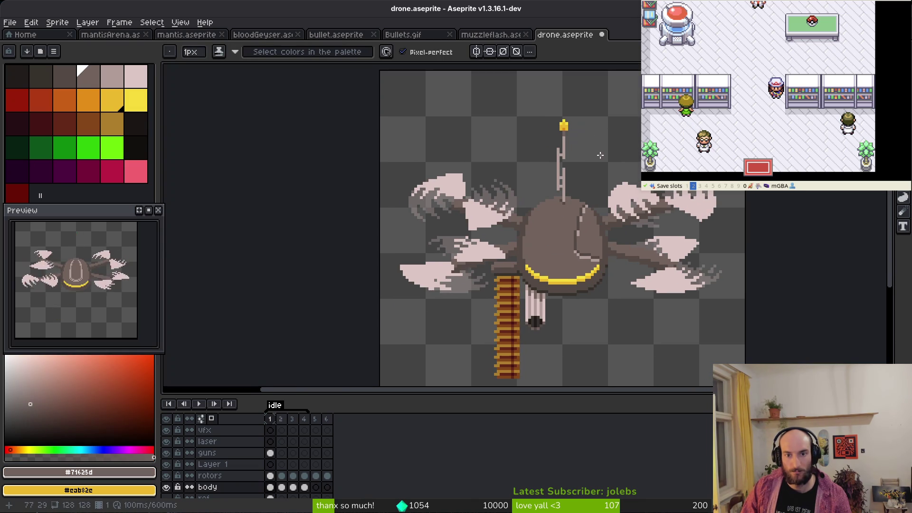
{"action": "scroll", "coordinate": [595, 148], "scroll_direction": "down", "scroll_amount": 1}
{"action": "scroll", "coordinate": [594, 147], "scroll_direction": "down", "scroll_amount": 1}
{"action": "key", "text": "ctrl+s"}
{"action": "scroll", "coordinate": [587, 163], "scroll_direction": "up", "scroll_amount": 5}
{"action": "scroll", "coordinate": [565, 168], "scroll_direction": "down", "scroll_amount": 2}
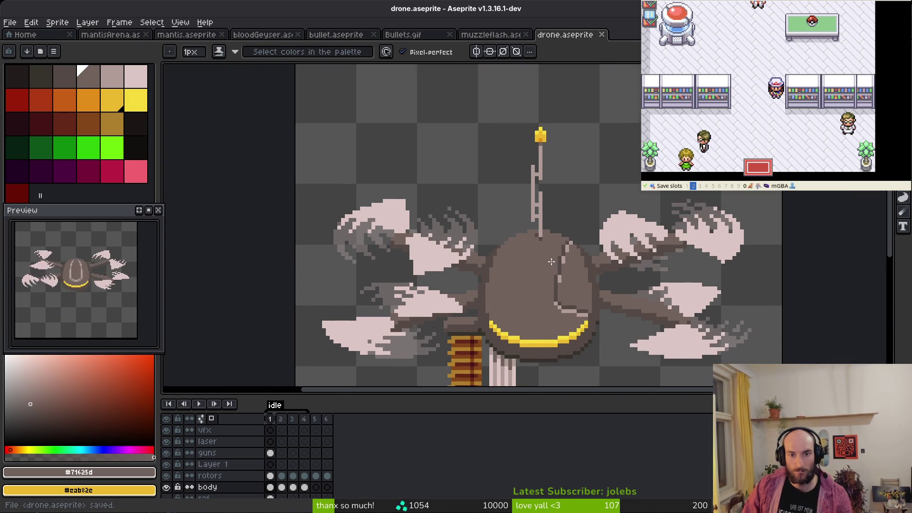
{"action": "scroll", "coordinate": [532, 157], "scroll_direction": "up", "scroll_amount": 3}
{"action": "left_click", "coordinate": [523, 183], "text": "alt"}
{"action": "scroll", "coordinate": [510, 180], "scroll_direction": "up", "scroll_amount": 2}
Add pale pink highlights along the antenna rails, moving one misplaced pixel slightly higher
{"action": "left_click", "coordinate": [530, 160]}
{"action": "left_click", "coordinate": [553, 241]}
{"action": "left_click", "coordinate": [542, 285]}
{"action": "key", "text": "ctrl+z"}
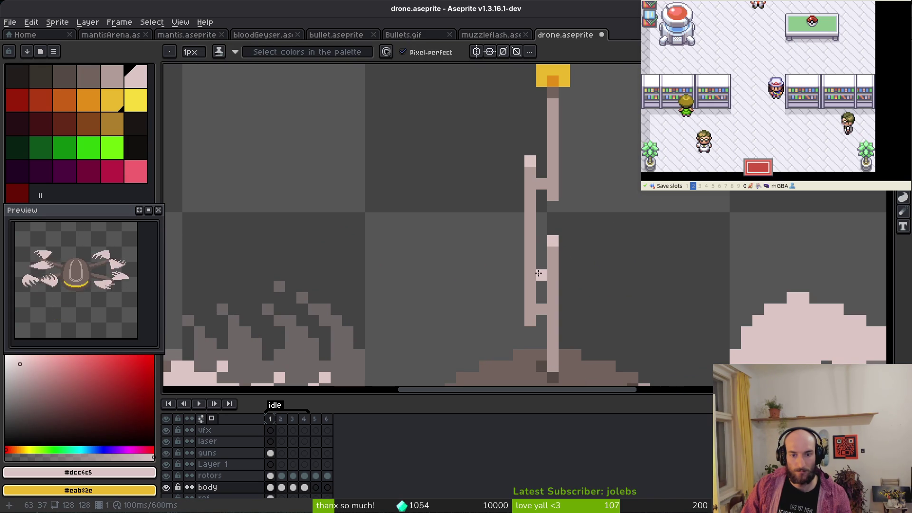
{"action": "left_click", "coordinate": [541, 267]}
{"action": "left_click", "coordinate": [530, 195]}
{"action": "left_click", "coordinate": [542, 174]}
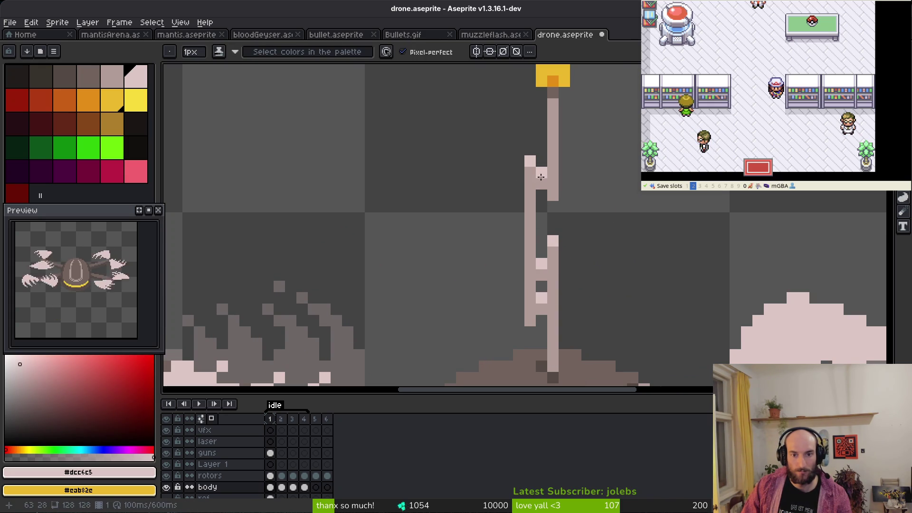
Save drone.aseprite with the new highlights
{"action": "scroll", "coordinate": [631, 233], "scroll_direction": "down", "scroll_amount": 4}
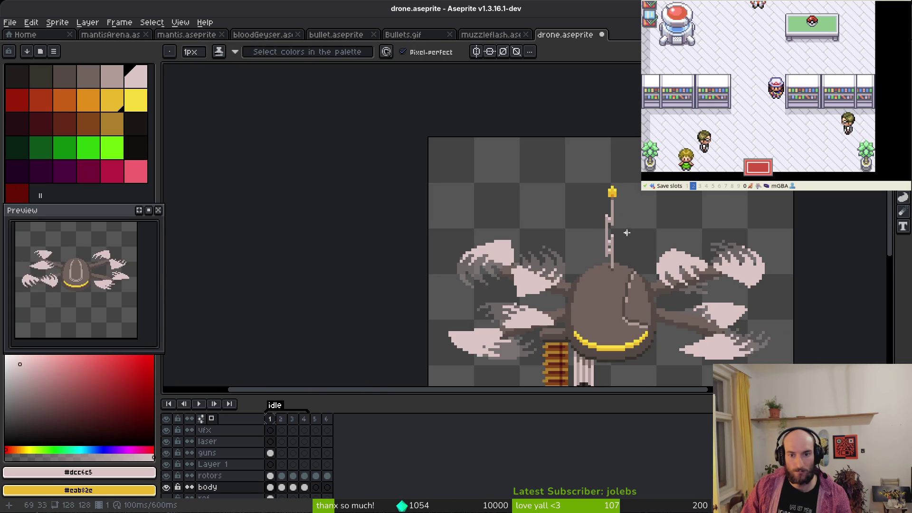
{"action": "scroll", "coordinate": [623, 237], "scroll_direction": "up", "scroll_amount": 2}
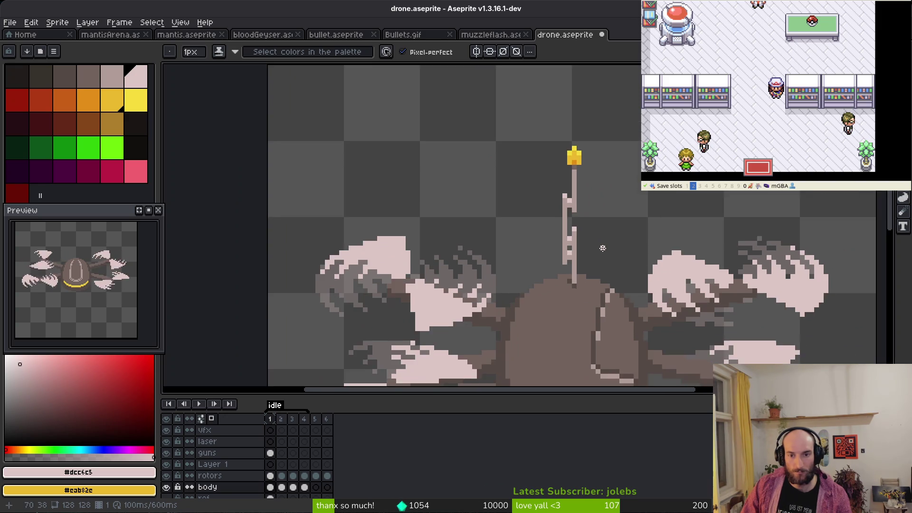
{"action": "scroll", "coordinate": [600, 244], "scroll_direction": "down", "scroll_amount": 1}
{"action": "key", "text": "ctrl+s"}
{"action": "scroll", "coordinate": [526, 249], "scroll_direction": "down", "scroll_amount": 4}
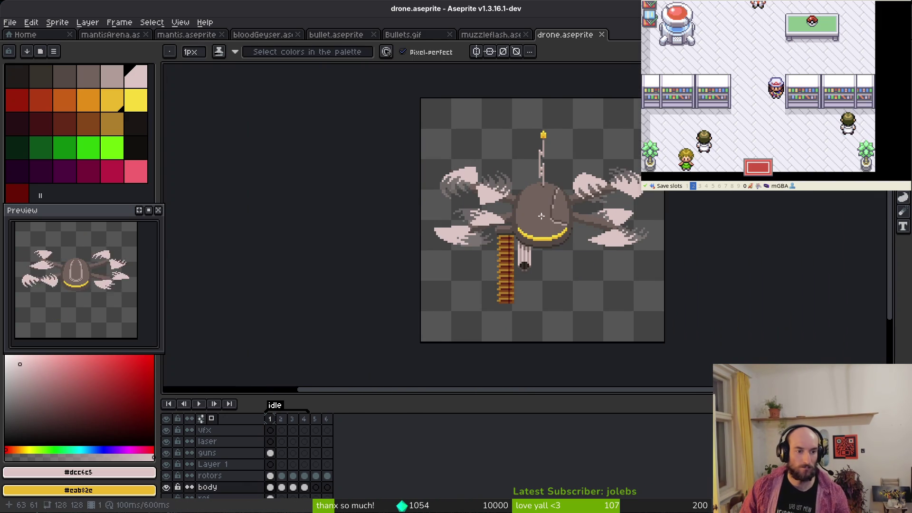
Step through the drone's body animation frames 1 to 4
{"action": "left_click_drag", "start_coordinate": [542, 222], "coordinate": [546, 219]}
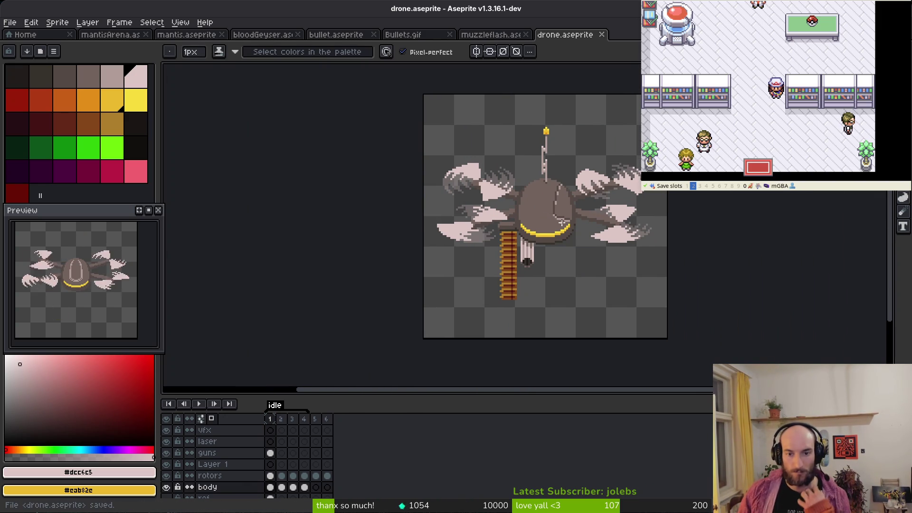
{"action": "key", "text": "alt"}
{"action": "key", "text": "Right"}
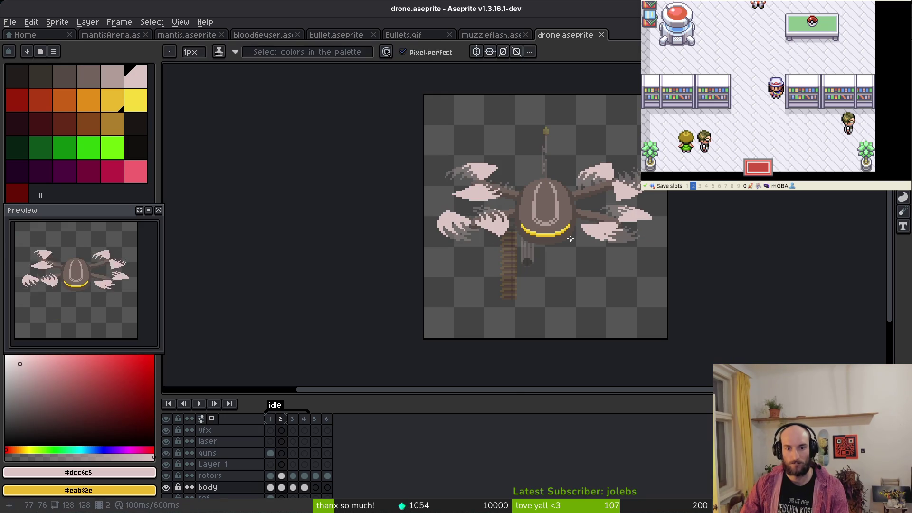
{"action": "key", "text": "Left"}
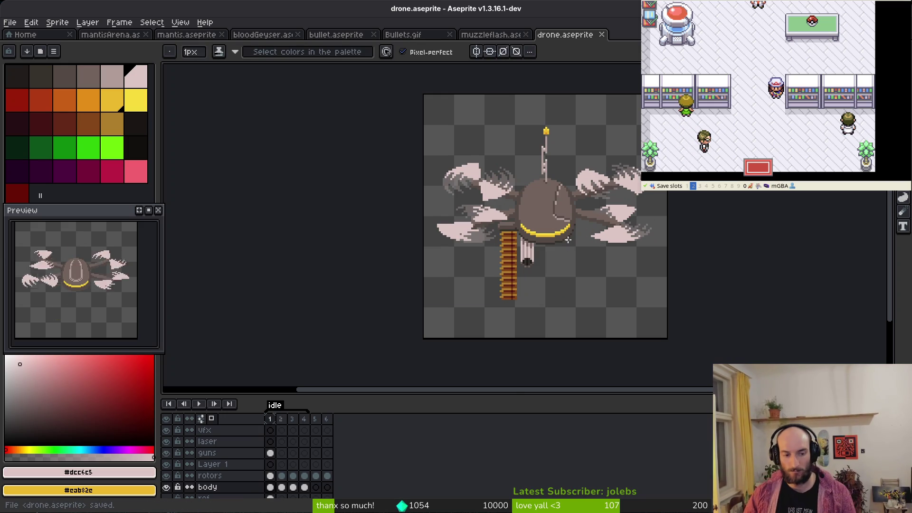
{"action": "left_click", "coordinate": [285, 488]}
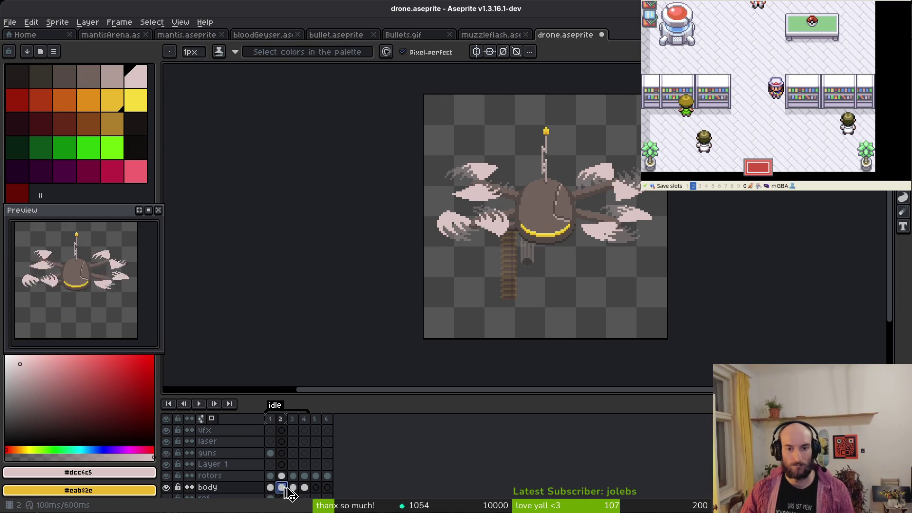
{"action": "left_click", "coordinate": [294, 488]}
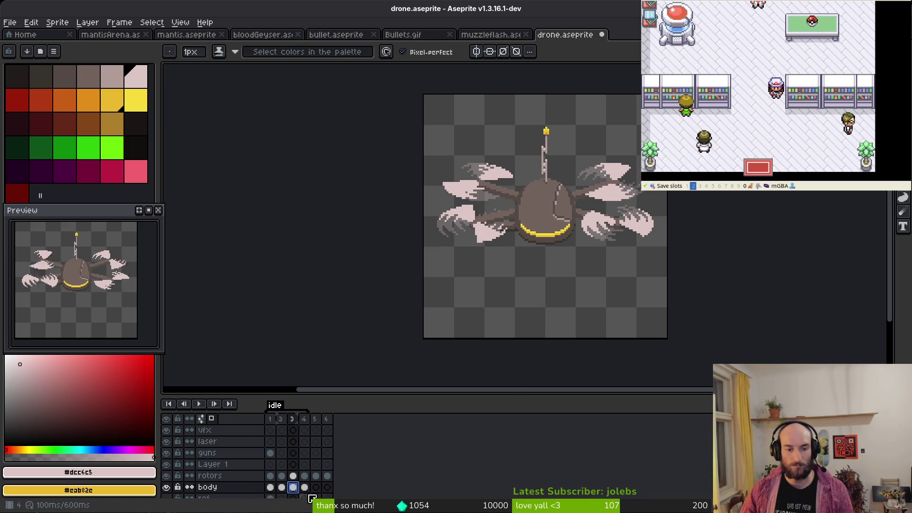
{"action": "left_click", "coordinate": [304, 488]}
Save the sprite, return to the first frame, and save drone.aseprite again
{"action": "key", "text": "ctrl+s"}
{"action": "scroll", "coordinate": [530, 281], "scroll_direction": "up", "scroll_amount": 3}
{"action": "key", "text": "Home"}
{"action": "scroll", "coordinate": [571, 267], "scroll_direction": "down", "scroll_amount": 2}
{"action": "key", "text": "ctrl+s"}
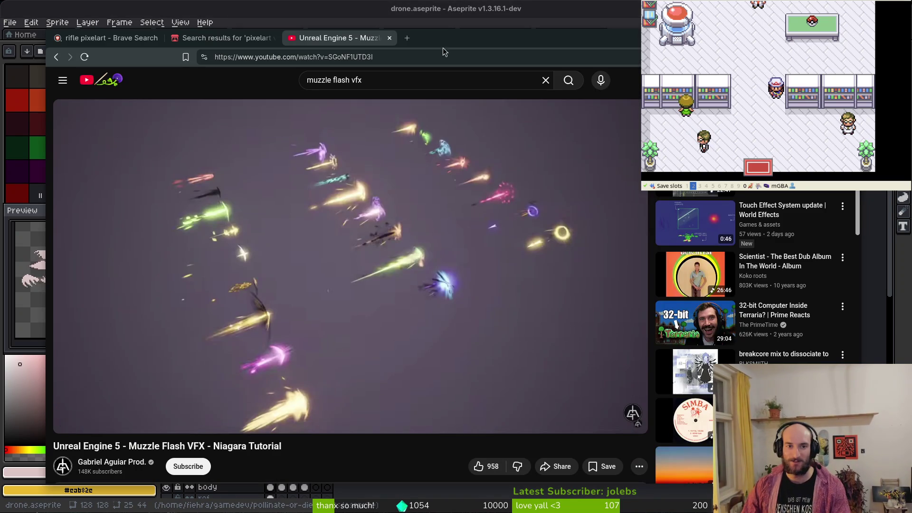
Close the muzzle flash video, itch.io search and rifle reference browser tabs
{"action": "left_click", "coordinate": [389, 37]}
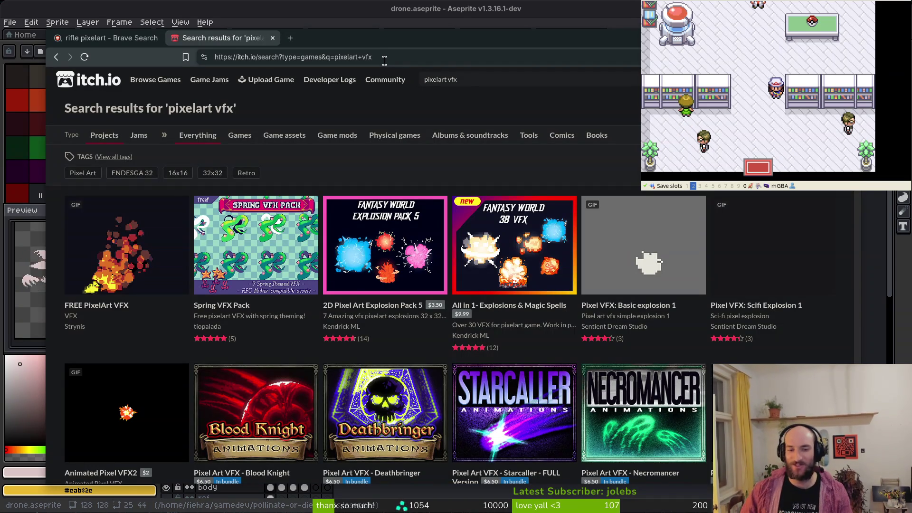
{"action": "middle_click", "coordinate": [224, 38]}
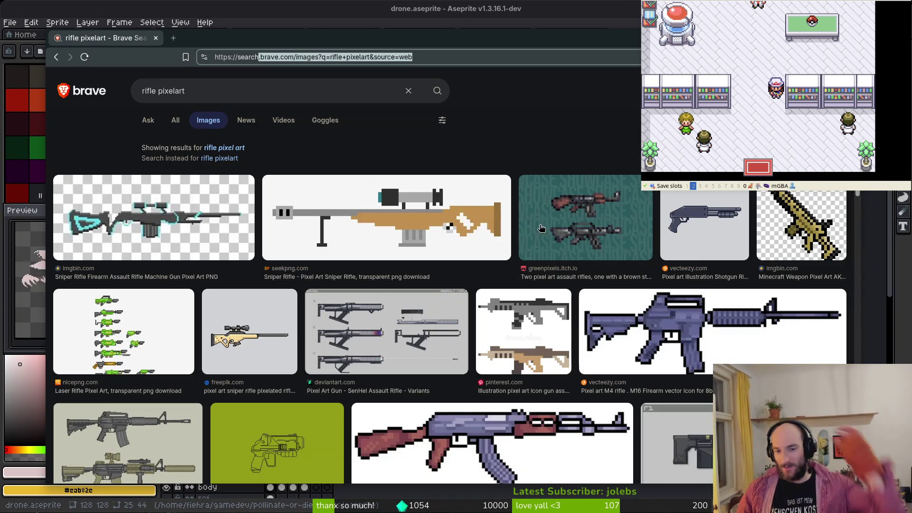
{"action": "left_click", "coordinate": [156, 38]}
{"action": "scroll", "coordinate": [595, 258], "scroll_direction": "down", "scroll_amount": 2}
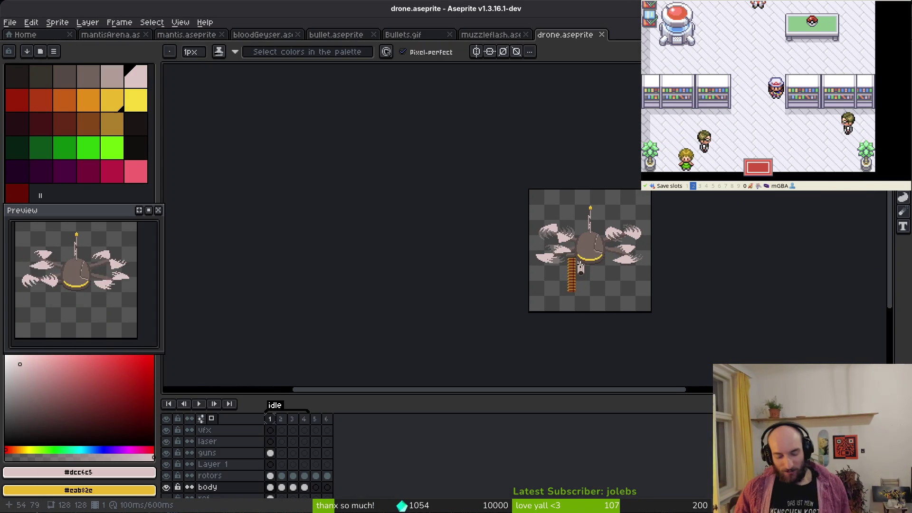
Save the drone sprite, close all open file tabs from drone to the home page, and quit Aseprite
{"action": "key", "text": "ctrl+s"}
{"action": "middle_click", "coordinate": [564, 37]}
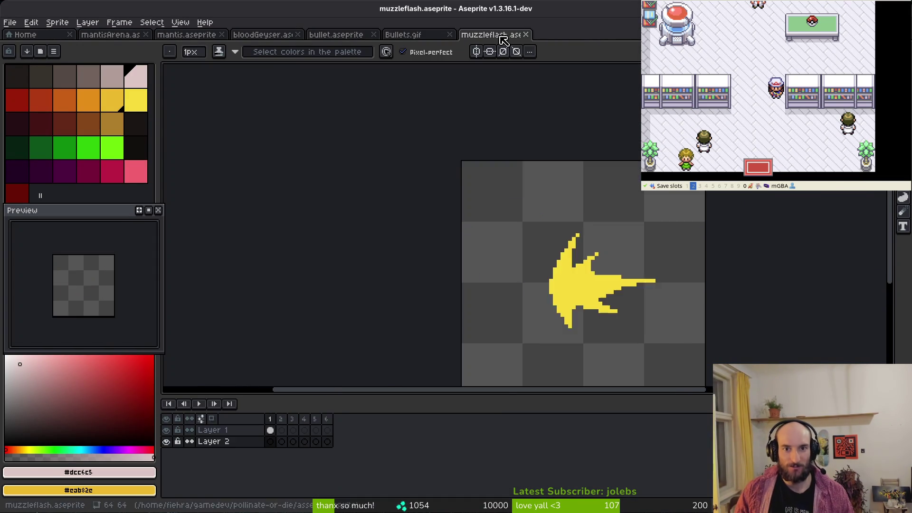
{"action": "middle_click", "coordinate": [499, 34]}
{"action": "middle_click", "coordinate": [404, 34]}
{"action": "middle_click", "coordinate": [336, 35]}
{"action": "middle_click", "coordinate": [295, 37]}
{"action": "middle_click", "coordinate": [188, 35]}
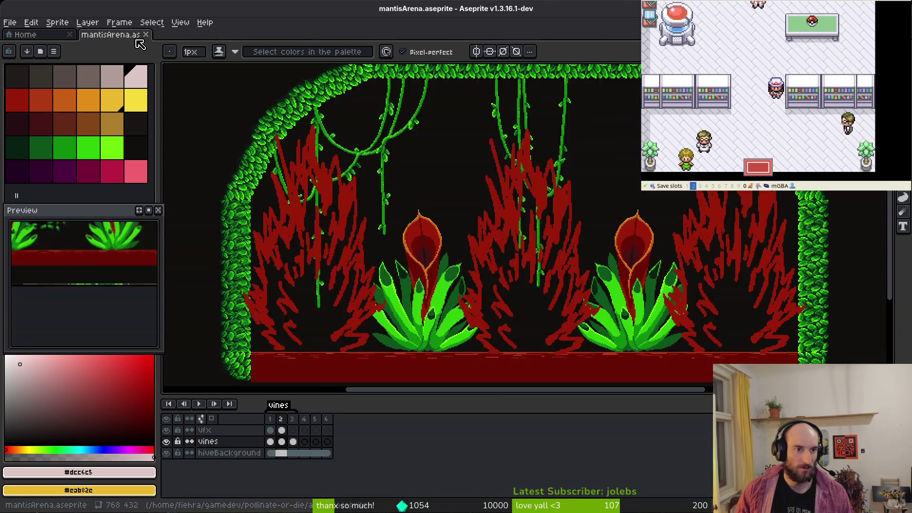
{"action": "middle_click", "coordinate": [110, 35]}
{"action": "middle_click", "coordinate": [67, 36]}
{"action": "key", "text": "ctrl+q"}
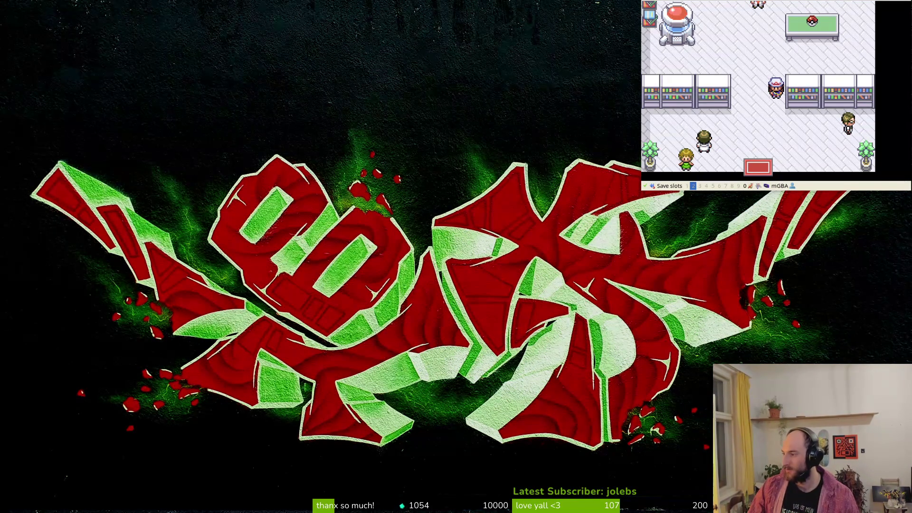
Switch to the browser window showing Twitch's Raid Channel panel
{"action": "key", "text": "alt+Tab"}
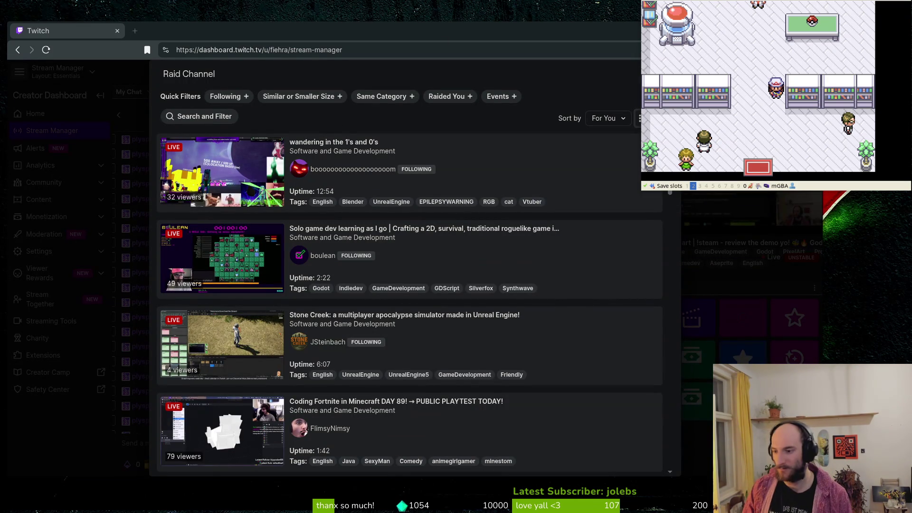
Scroll through the live Raid Channel streams, then apply the Following filter
{"action": "scroll", "coordinate": [397, 335], "scroll_direction": "down", "scroll_amount": 3}
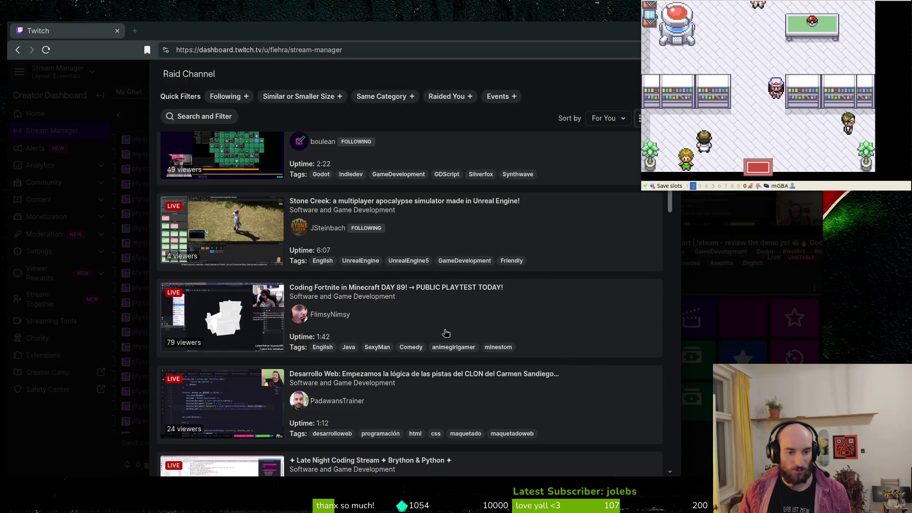
{"action": "scroll", "coordinate": [424, 309], "scroll_direction": "down", "scroll_amount": 1}
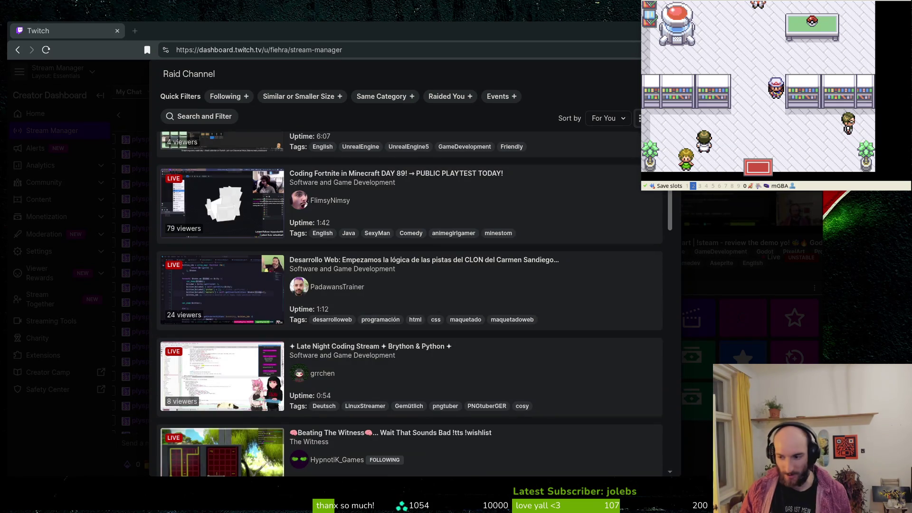
{"action": "scroll", "coordinate": [468, 362], "scroll_direction": "down", "scroll_amount": 3}
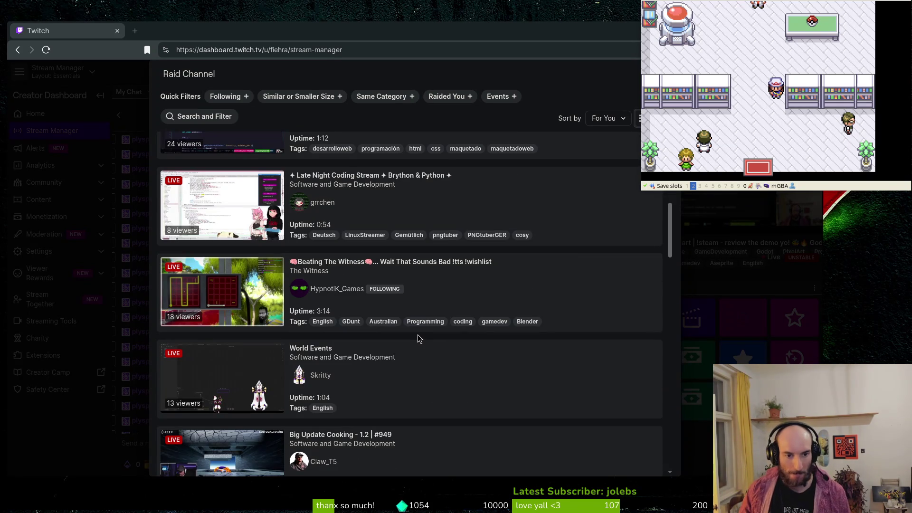
{"action": "scroll", "coordinate": [480, 307], "scroll_direction": "down", "scroll_amount": 3}
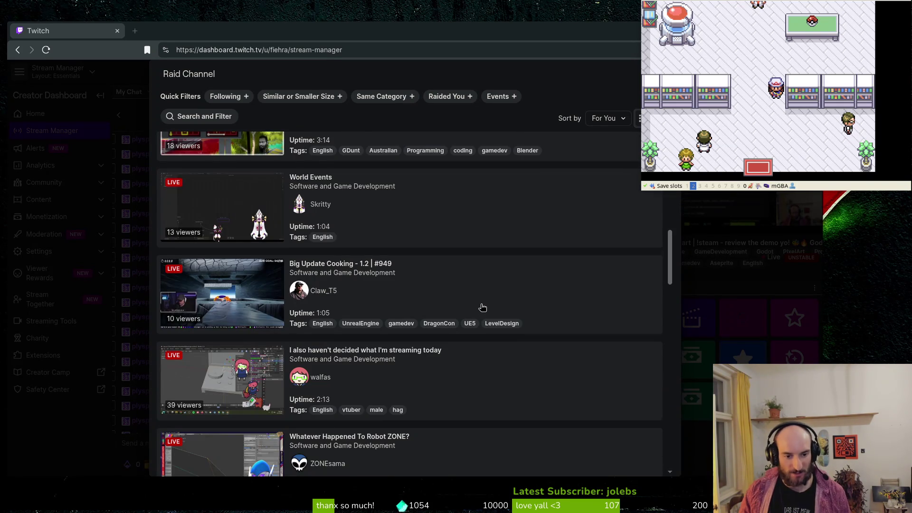
{"action": "scroll", "coordinate": [482, 308], "scroll_direction": "down", "scroll_amount": 4}
{"action": "scroll", "coordinate": [485, 312], "scroll_direction": "down", "scroll_amount": 1}
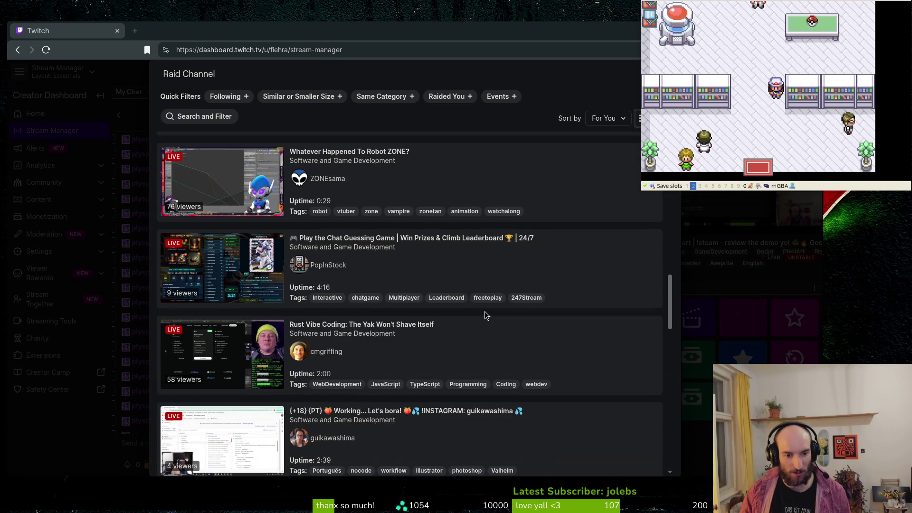
{"action": "scroll", "coordinate": [484, 311], "scroll_direction": "down", "scroll_amount": 4}
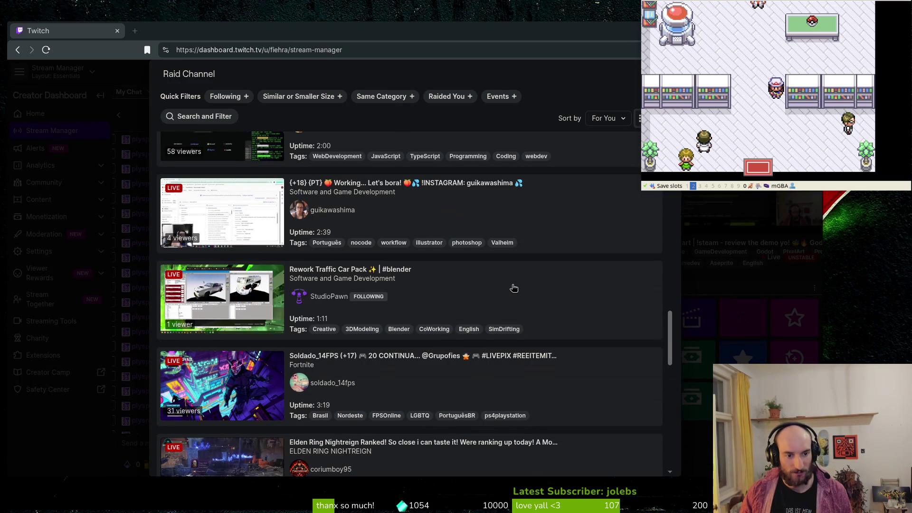
{"action": "scroll", "coordinate": [514, 288], "scroll_direction": "down", "scroll_amount": 2}
{"action": "scroll", "coordinate": [517, 289], "scroll_direction": "down", "scroll_amount": 4}
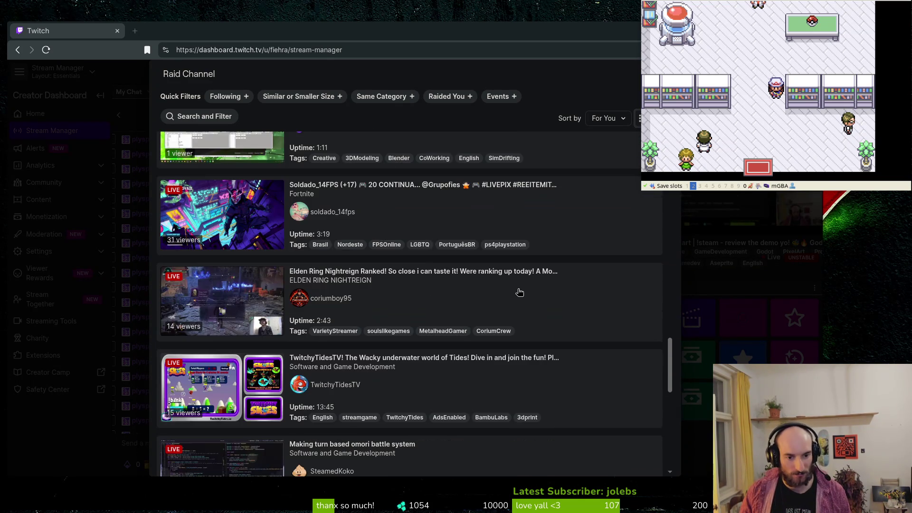
{"action": "scroll", "coordinate": [521, 306], "scroll_direction": "down", "scroll_amount": 3}
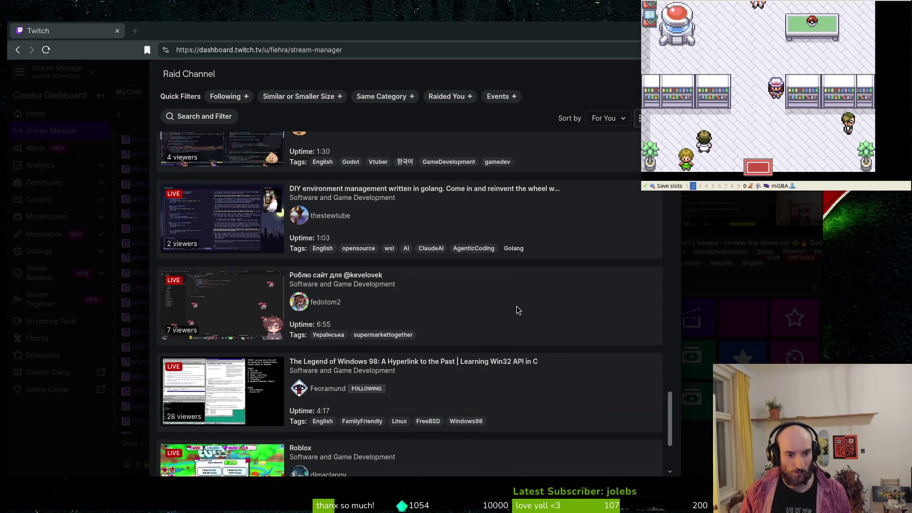
{"action": "scroll", "coordinate": [522, 306], "scroll_direction": "down", "scroll_amount": 1}
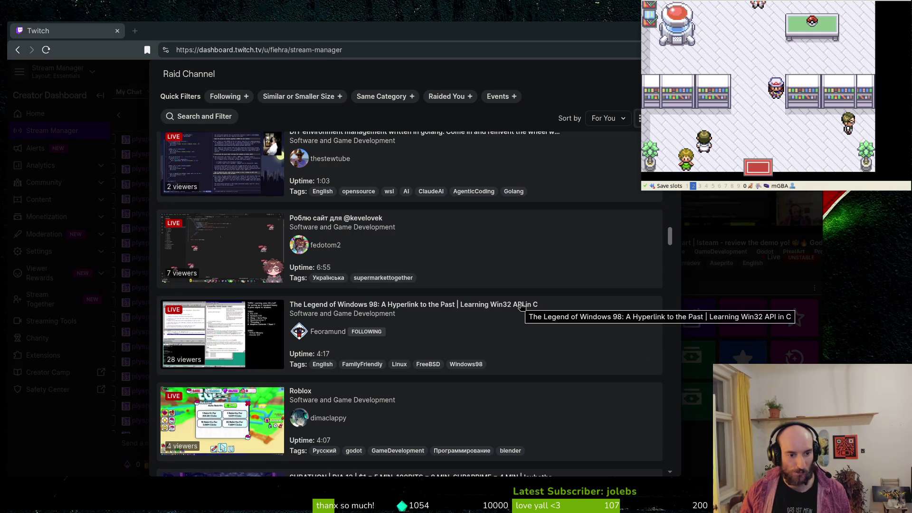
{"action": "scroll", "coordinate": [518, 304], "scroll_direction": "up", "scroll_amount": 8}
{"action": "left_click", "coordinate": [228, 98]}
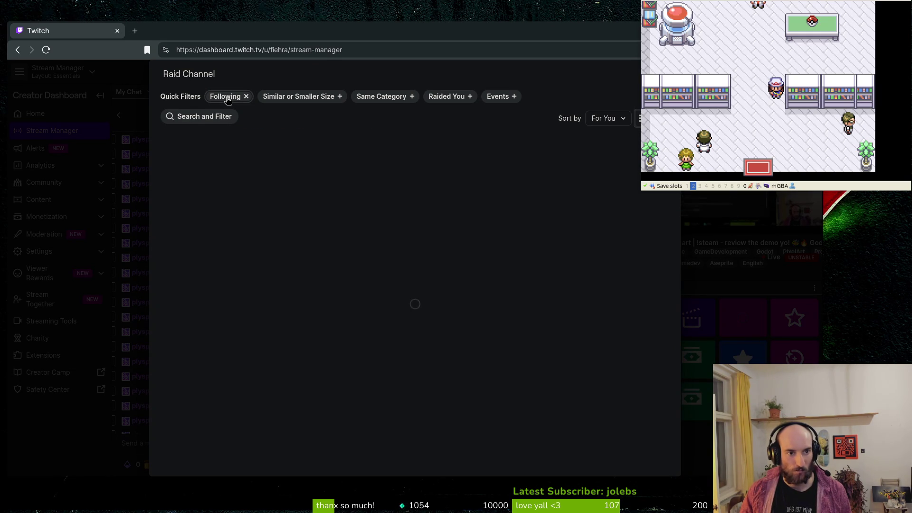